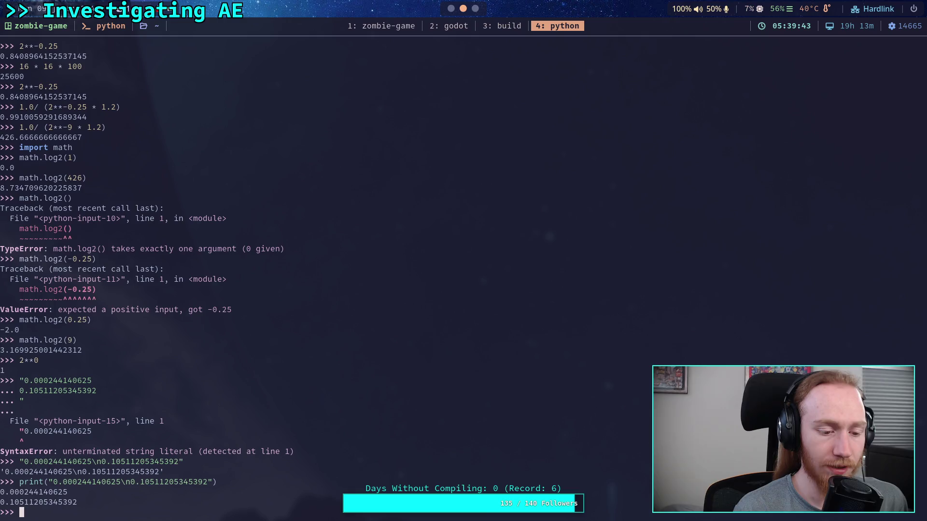
# Step: Compute math.log2(0.0002) ≈ -12.29, then math.log2(0.10) ≈ -3.32
pyautogui.write('math.l')
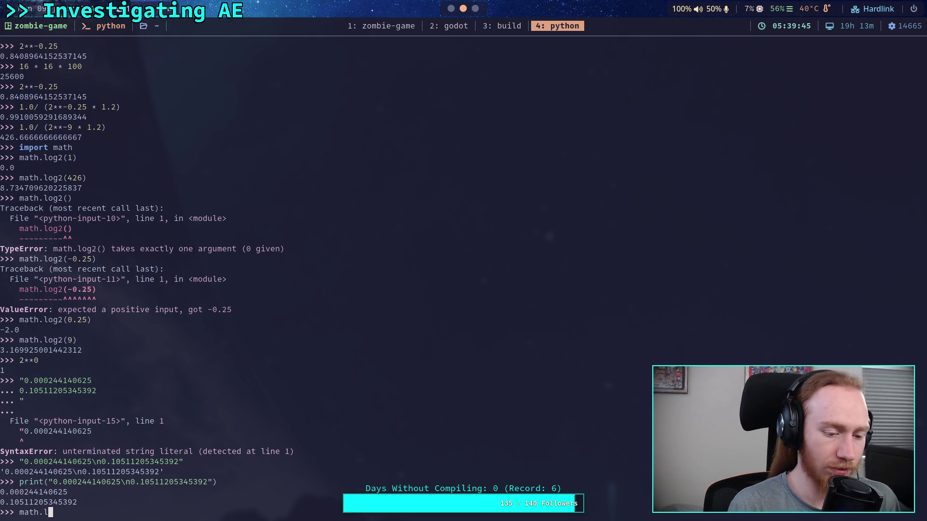
pyautogui.write('og2(0.00')
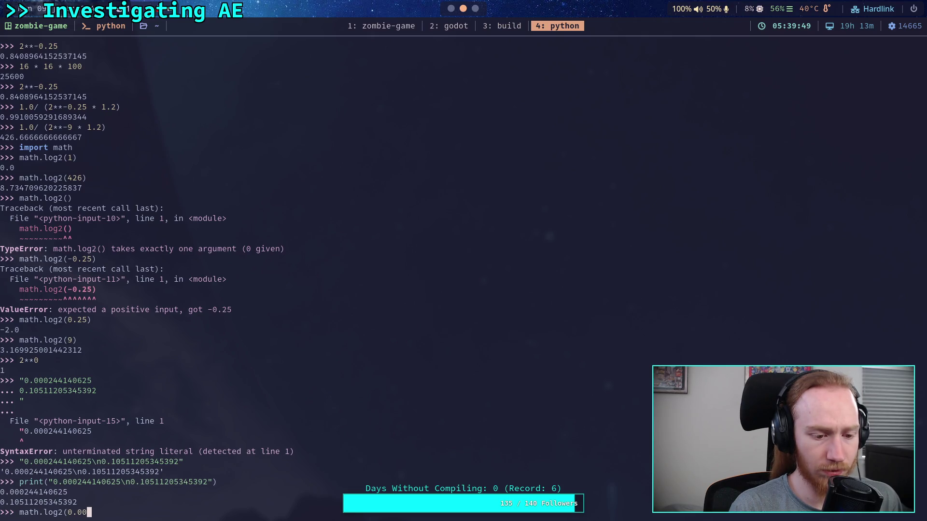
pyautogui.write('02)')
pyautogui.press('Return')
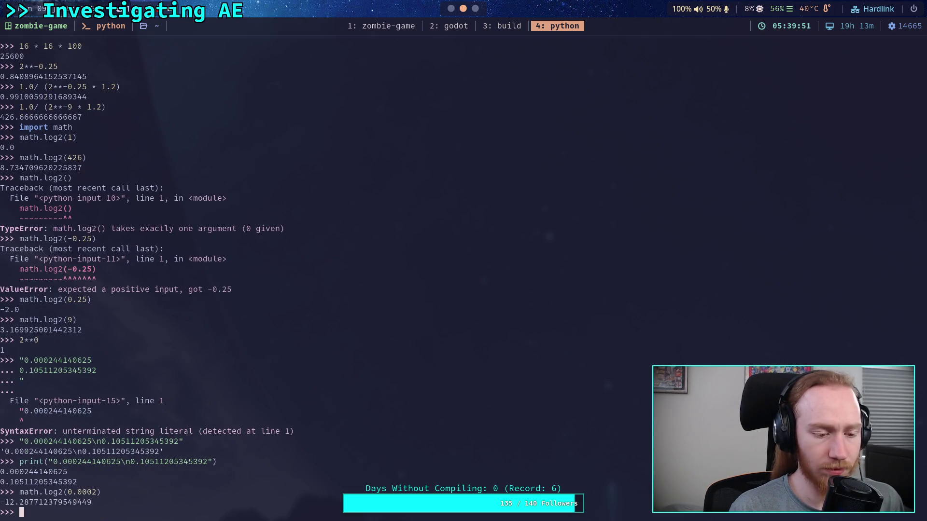
pyautogui.press('Up')
pyautogui.press('Left')
pyautogui.press('Left')
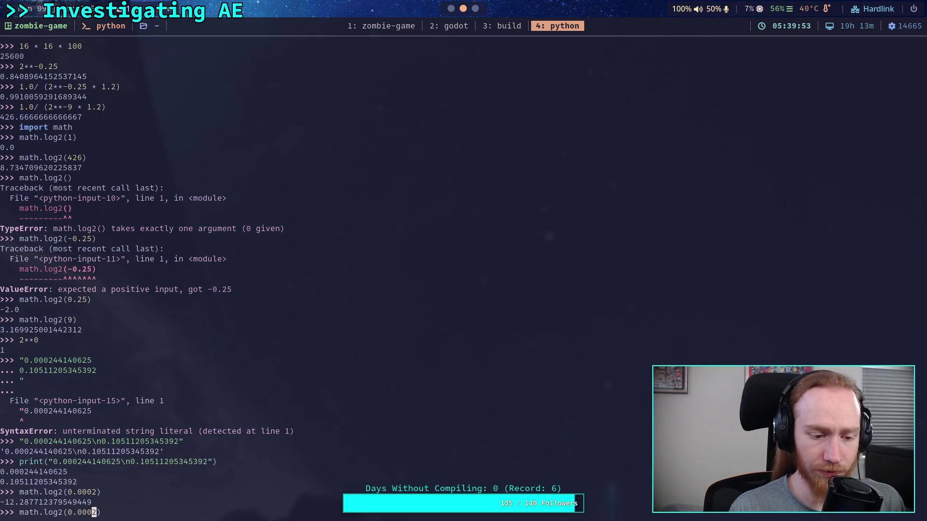
pyautogui.press('Delete')
pyautogui.press('BackSpace')
pyautogui.press('BackSpace')
pyautogui.press('BackSpace')
pyautogui.write('10')
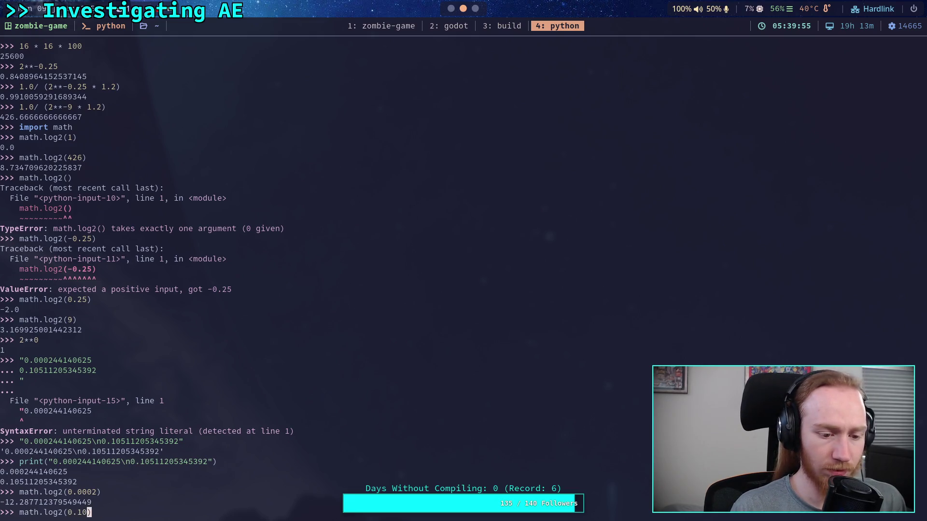
pyautogui.press('Return')
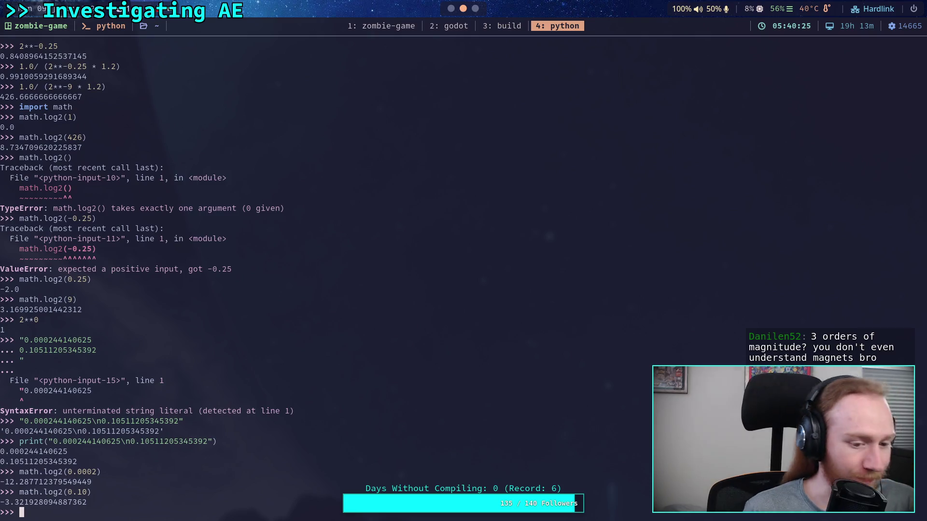
# Step: Evaluate math.log2(0.105), giving about -3.25
pyautogui.press('Up')
pyautogui.press('Left')
pyautogui.write('5')
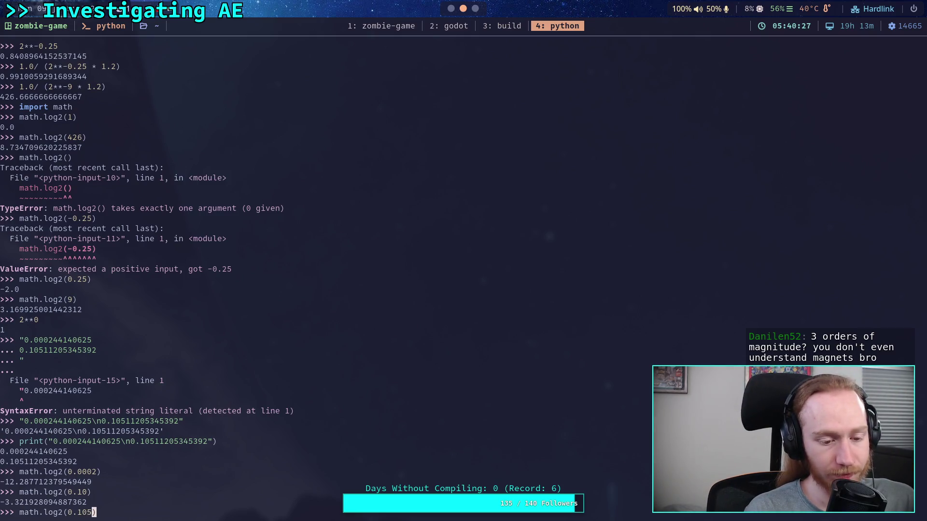
pyautogui.press('Return')
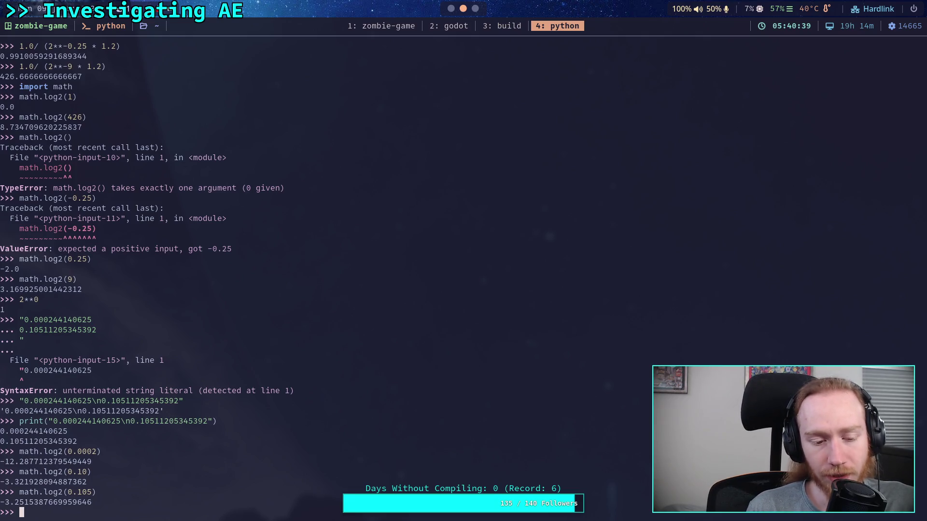
# Step: Evaluate the reciprocals math.log2(1/0.105) ≈ 3.25 and math.log2(1/0.0002) ≈ 12.29
pyautogui.press('Up')
pyautogui.press('Left')
pyautogui.press('Left')
pyautogui.press('Left')
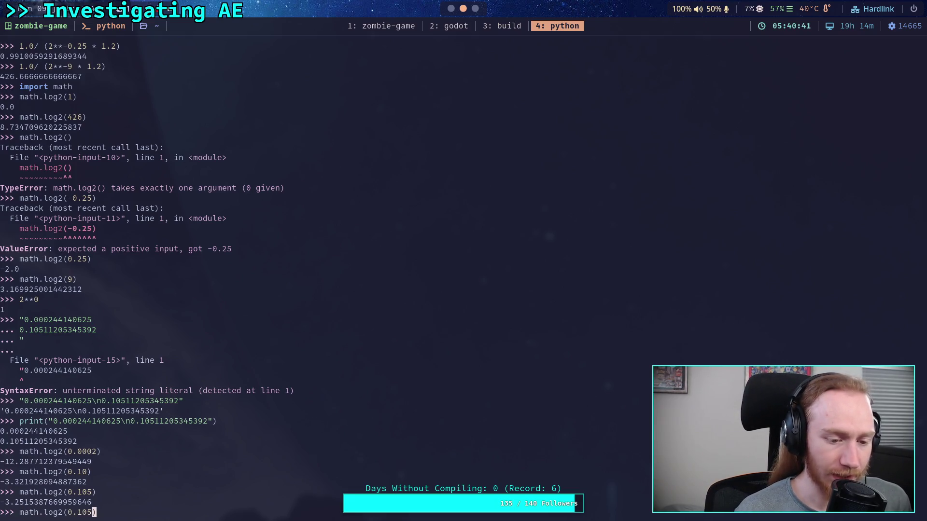
pyautogui.press('Left')
pyautogui.write('1/')
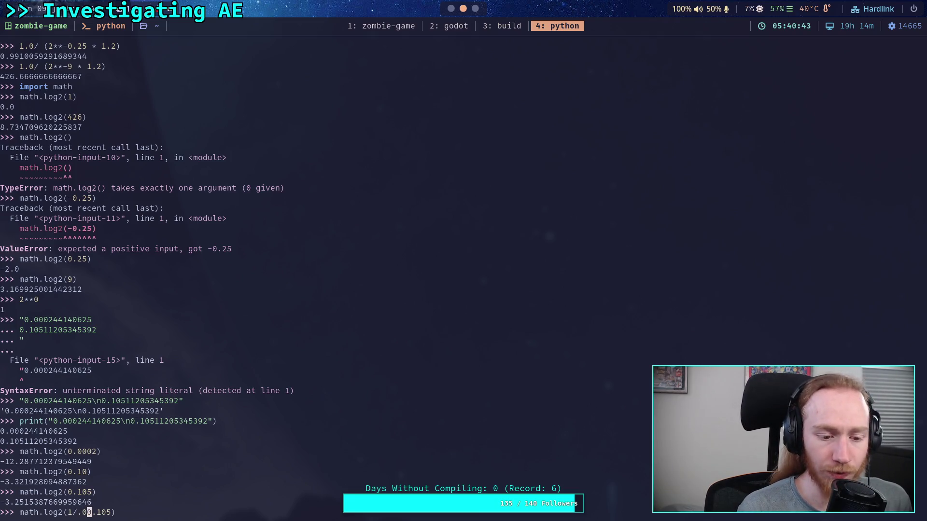
pyautogui.press('Return')
pyautogui.press('Up')
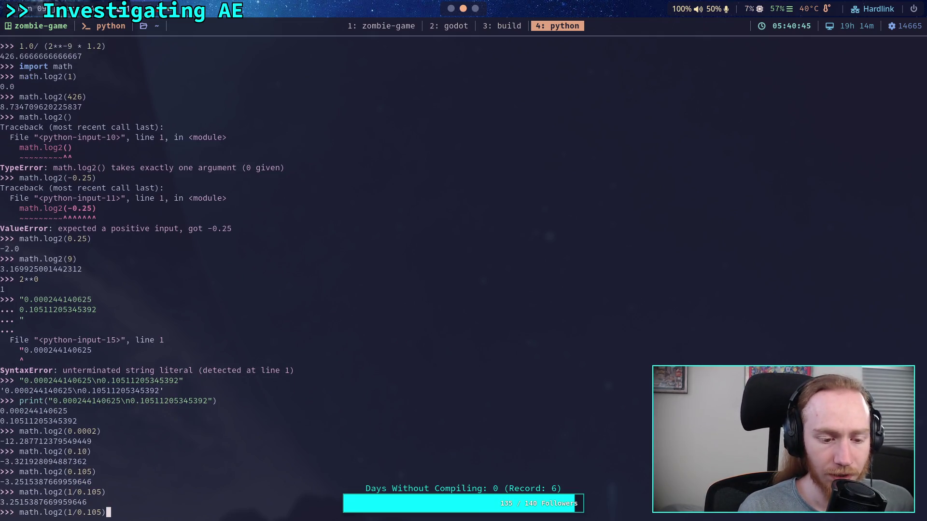
pyautogui.press('BackSpace')
pyautogui.press('BackSpace')
pyautogui.press('BackSpace')
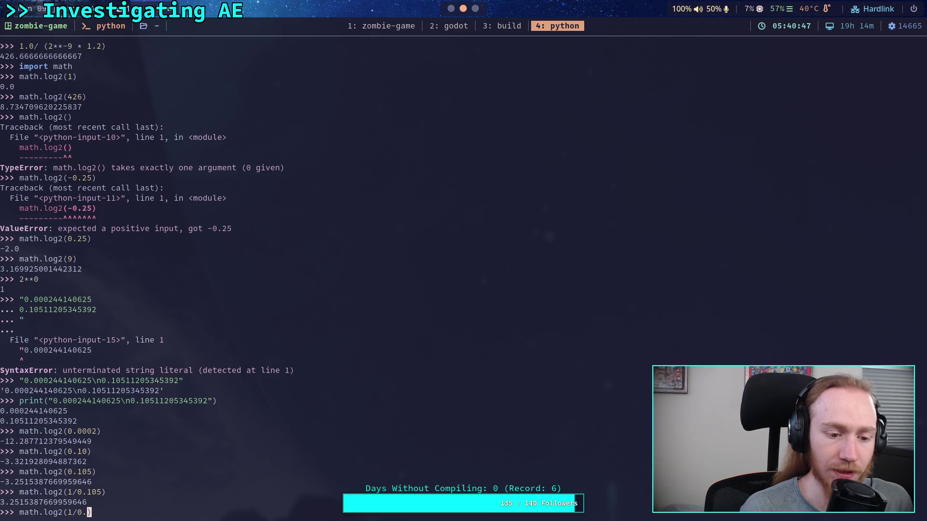
pyautogui.write('00')
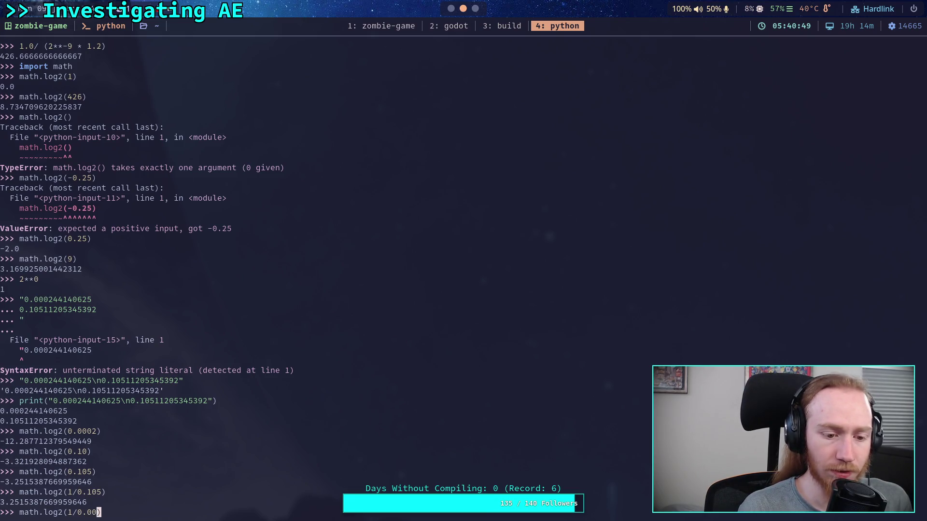
pyautogui.write('02')
pyautogui.press('Return')
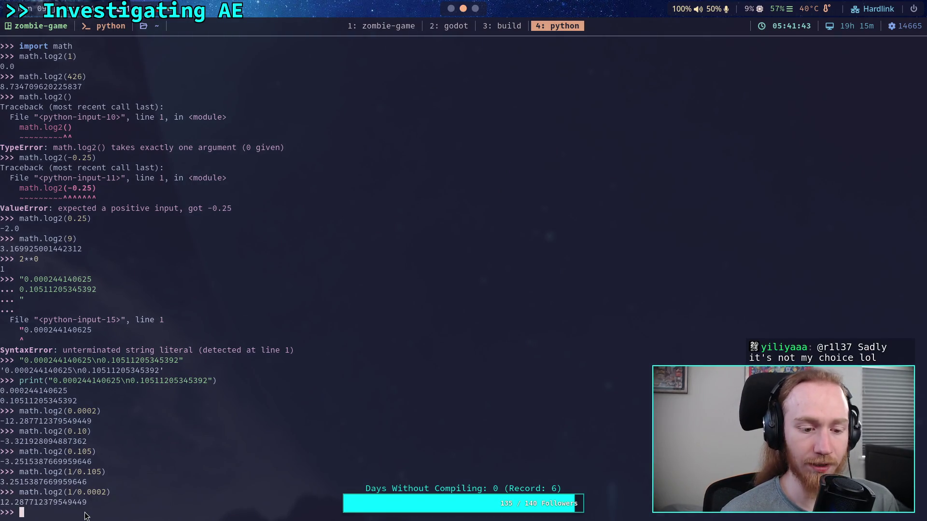
# Step: Multiply math.log2(1/0.0002) by 1.2, then by 1.5
pyautogui.press('Up')
pyautogui.write('*')
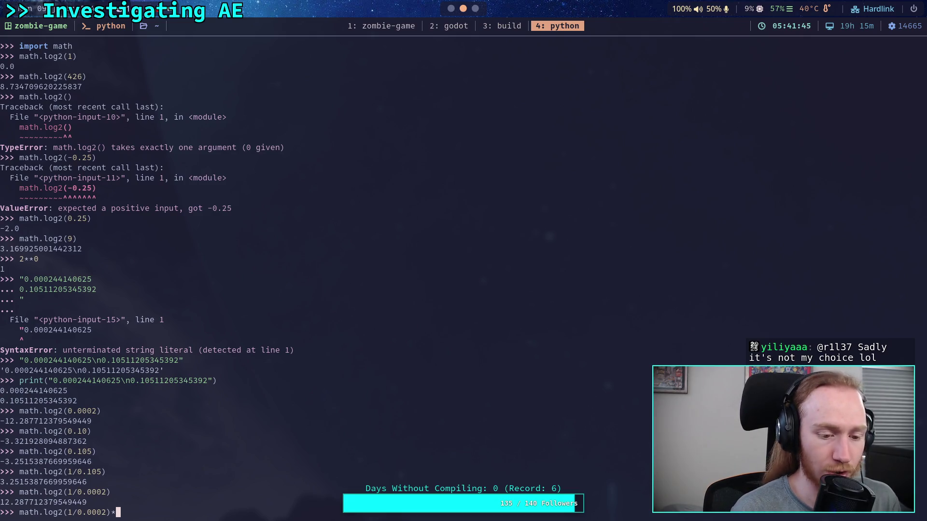
pyautogui.write('1.2')
pyautogui.press('Return')
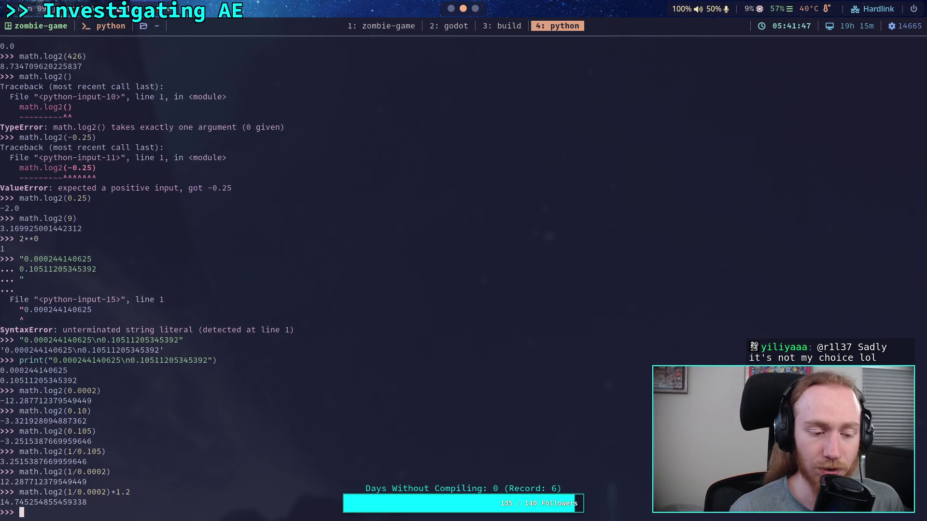
pyautogui.press('Up')
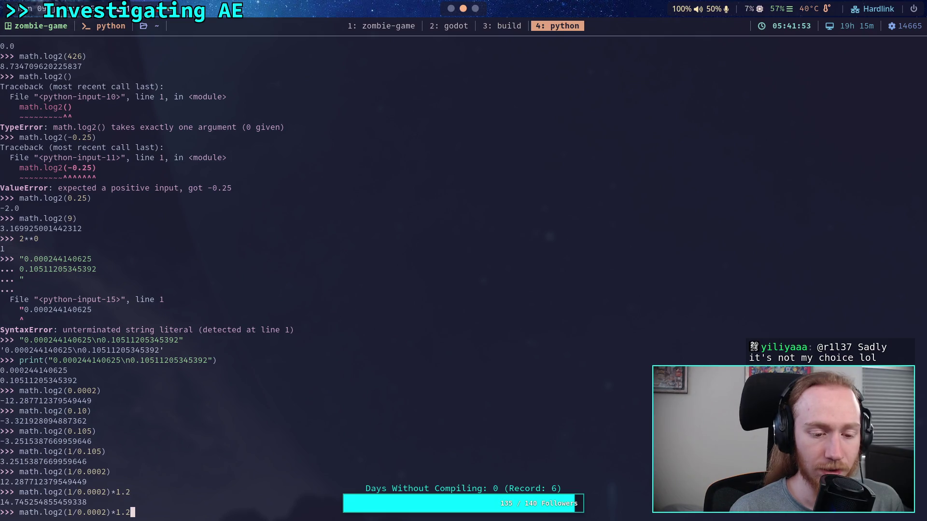
pyautogui.press('BackSpace')
pyautogui.write('5')
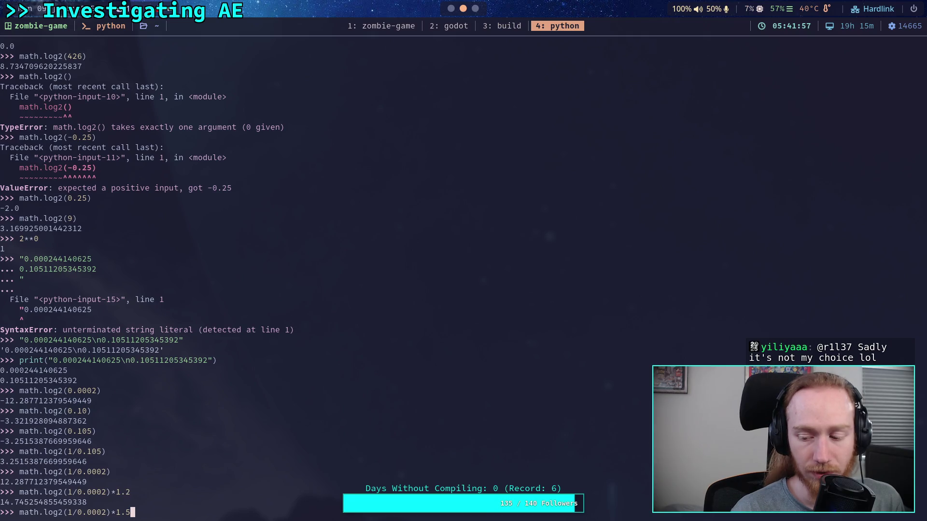
pyautogui.press('Return')
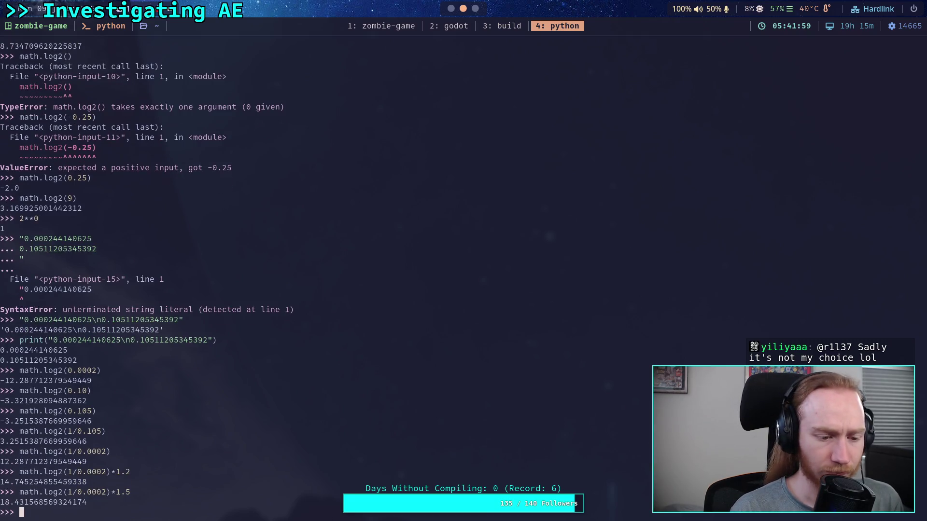
# Step: Scale math.log2(1/0.0002) by 1.6 and by 1.833333, reaching about 22.53
pyautogui.press('Up')
pyautogui.press('BackSpace')
pyautogui.write('6')
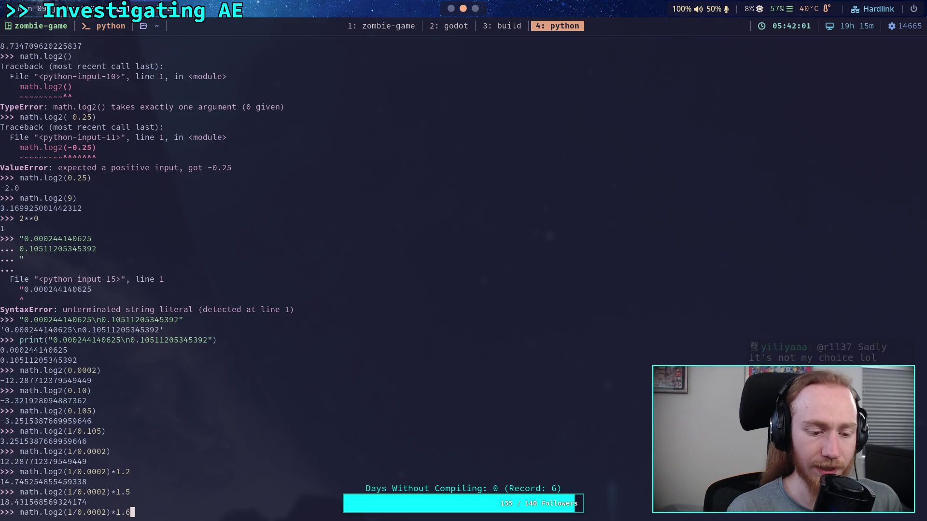
pyautogui.press('Return')
pyautogui.press('Up')
pyautogui.press('BackSpace')
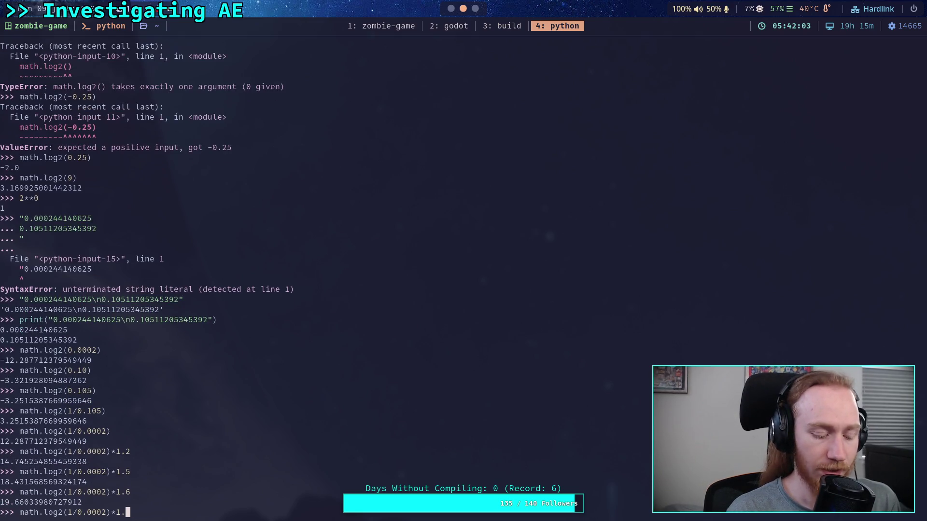
pyautogui.write('83333')
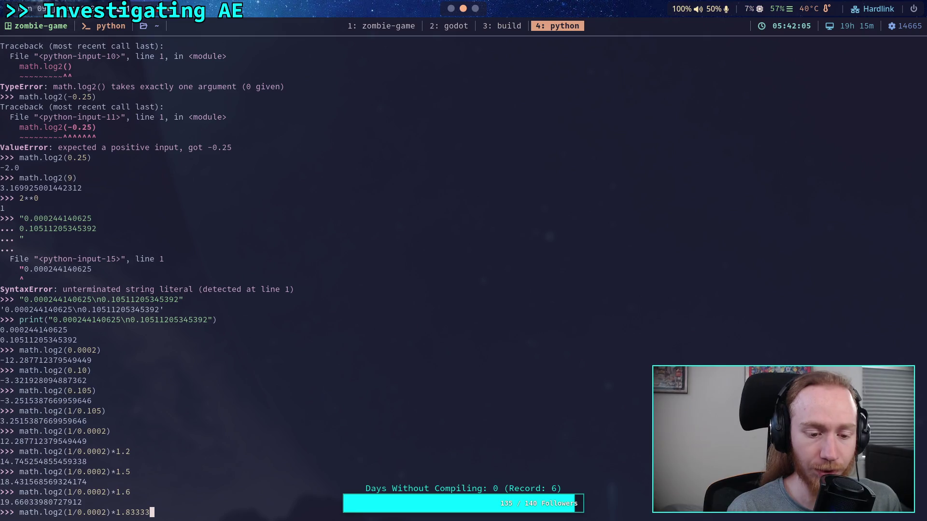
pyautogui.write('3')
pyautogui.press('Return')
# Step: Evaluate math.log2(1/0.105)*1.833333, giving about 5.96
pyautogui.press('Up')
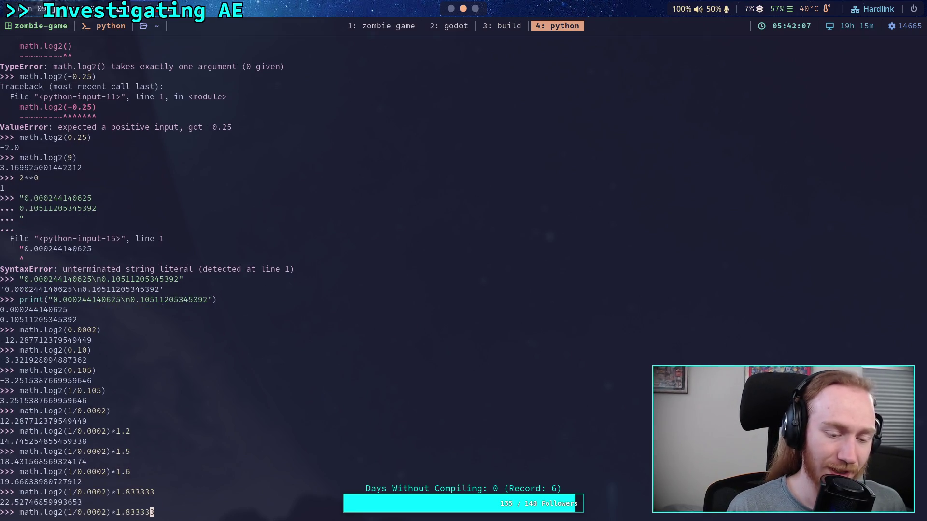
pyautogui.press('Left')
pyautogui.press('Left')
pyautogui.press('Left')
pyautogui.press('Delete')
pyautogui.press('BackSpace')
pyautogui.press('BackSpace')
pyautogui.press('BackSpace')
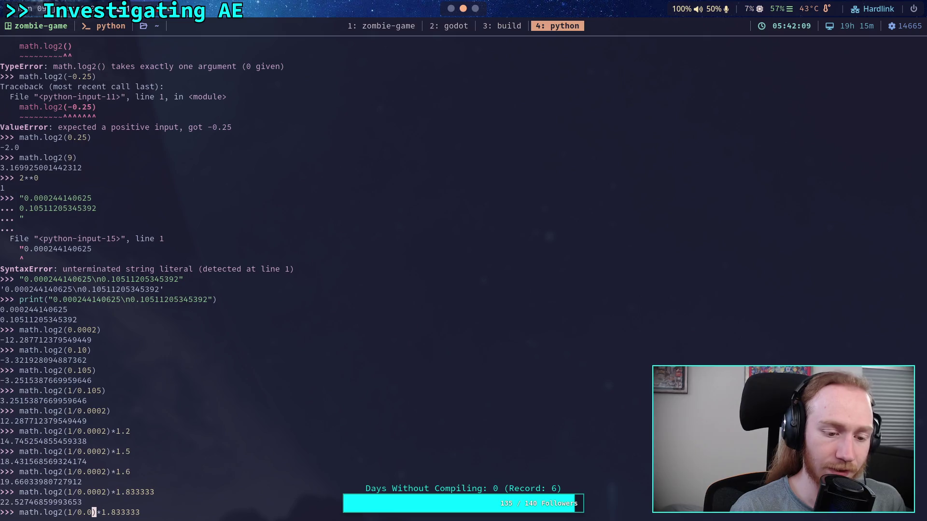
pyautogui.write('105')
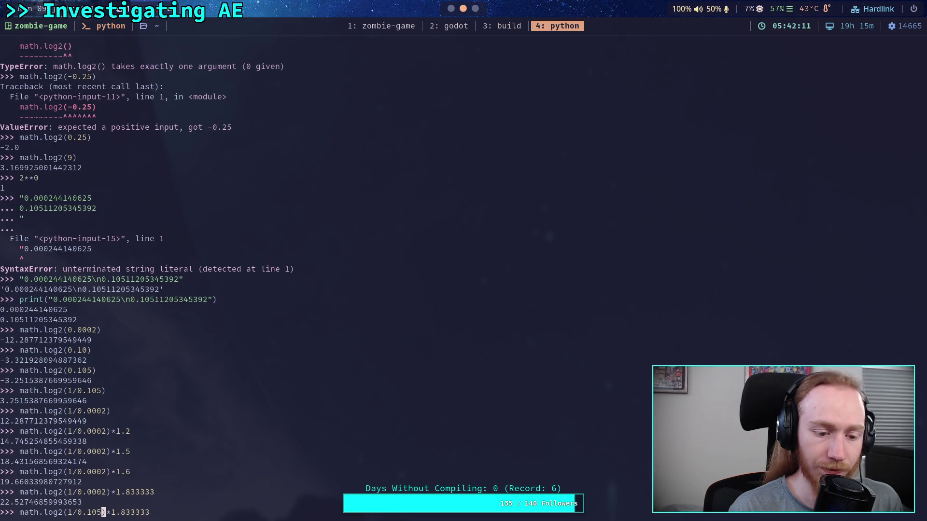
pyautogui.press('Return')
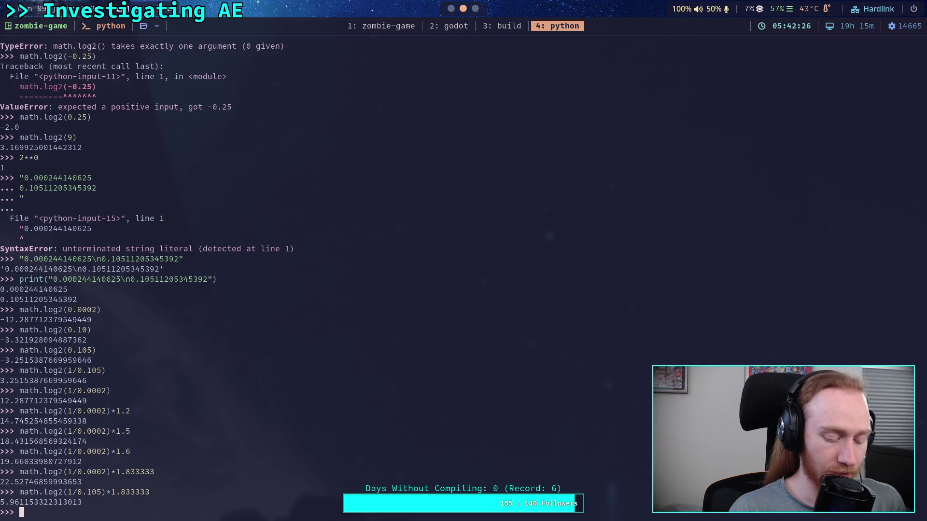
# Step: Evaluate 1/1.2, which returns 0.8333333333333334
pyautogui.write('1/1.2')
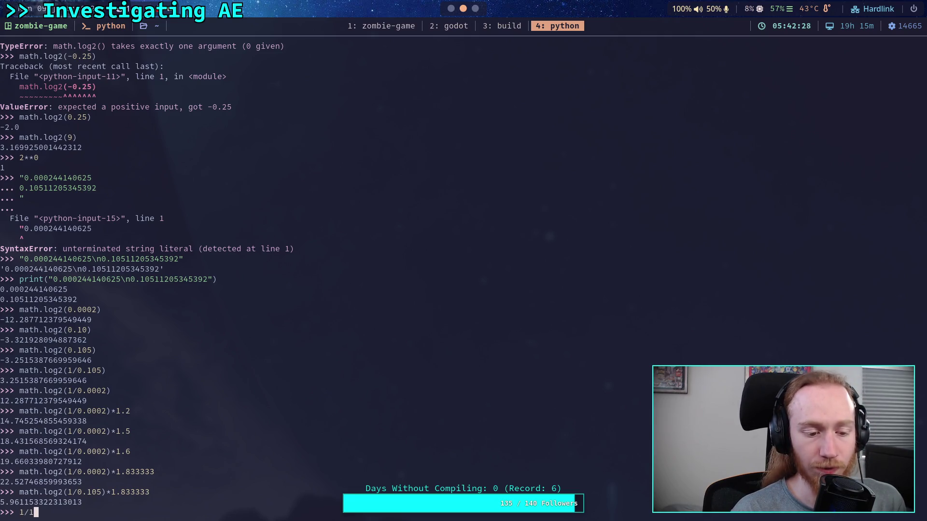
pyautogui.press('Return')
# Step: Wrap 0.105 in parentheses in math.log2(1/0.105)*1.833333, then erase the line
pyautogui.press('Up')
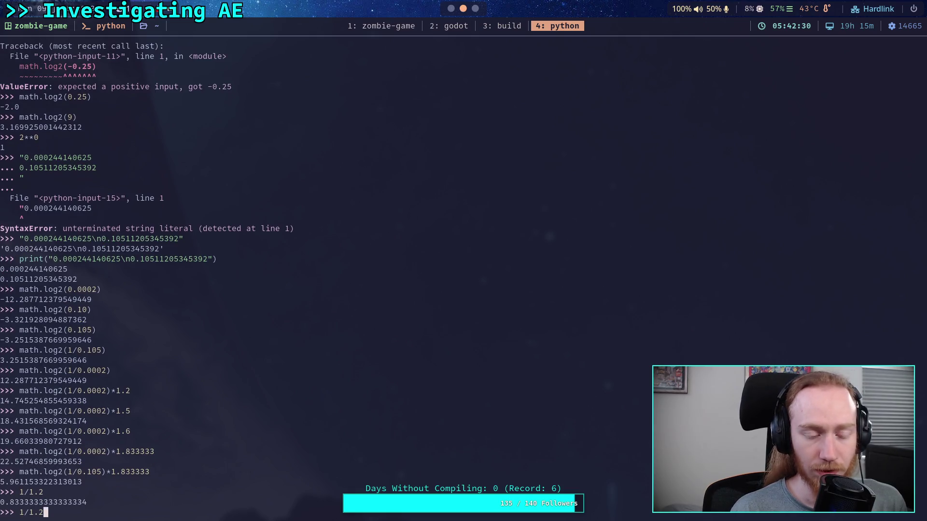
pyautogui.press('Left')
pyautogui.press('Left')
pyautogui.press('Left')
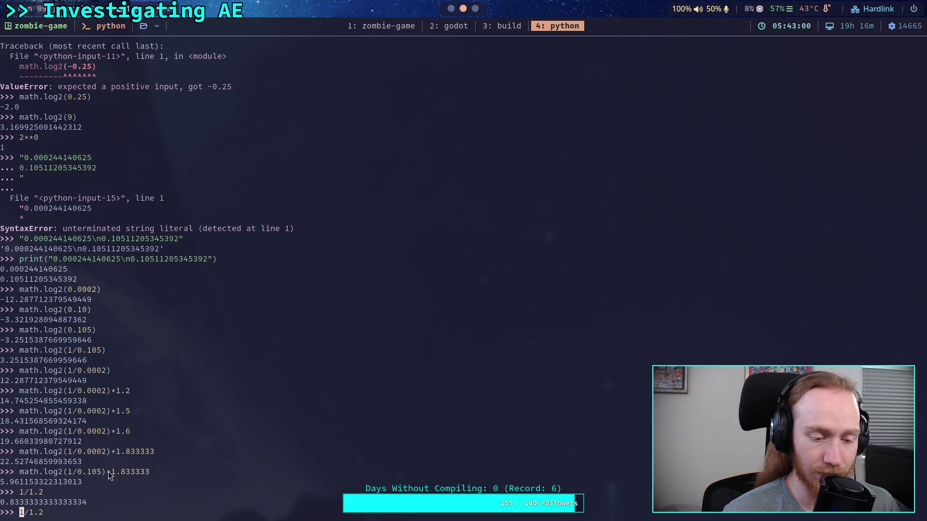
pyautogui.press('Up')
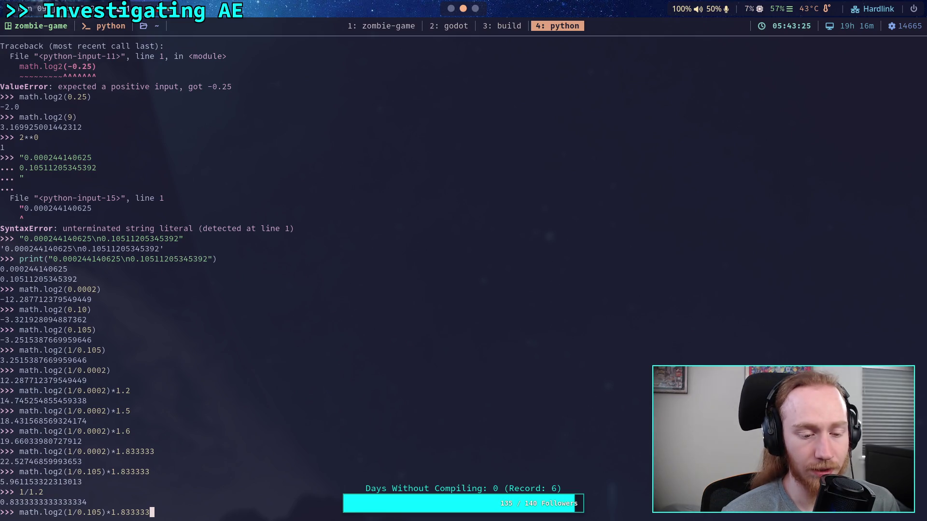
pyautogui.press('Left')
pyautogui.press('Left')
pyautogui.press('Left')
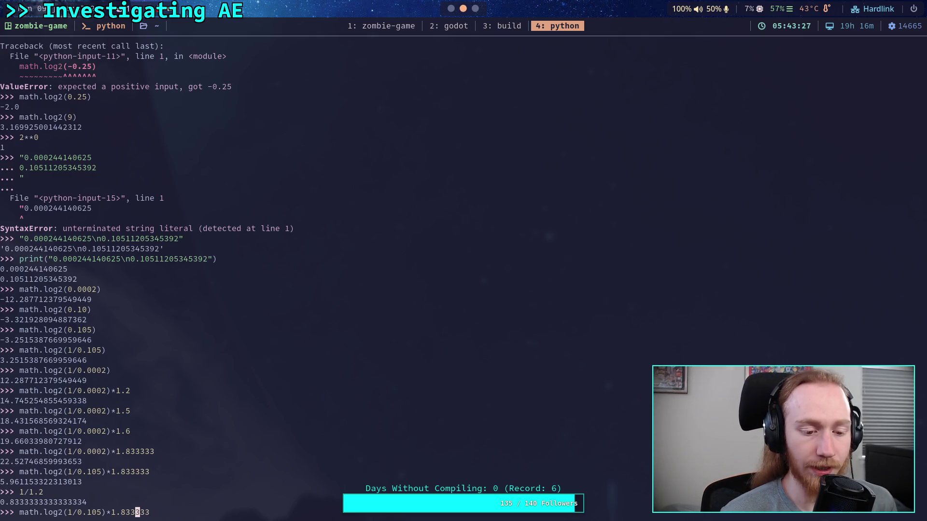
pyautogui.write('(')
pyautogui.press('Right')
pyautogui.press('Right')
pyautogui.press('Right')
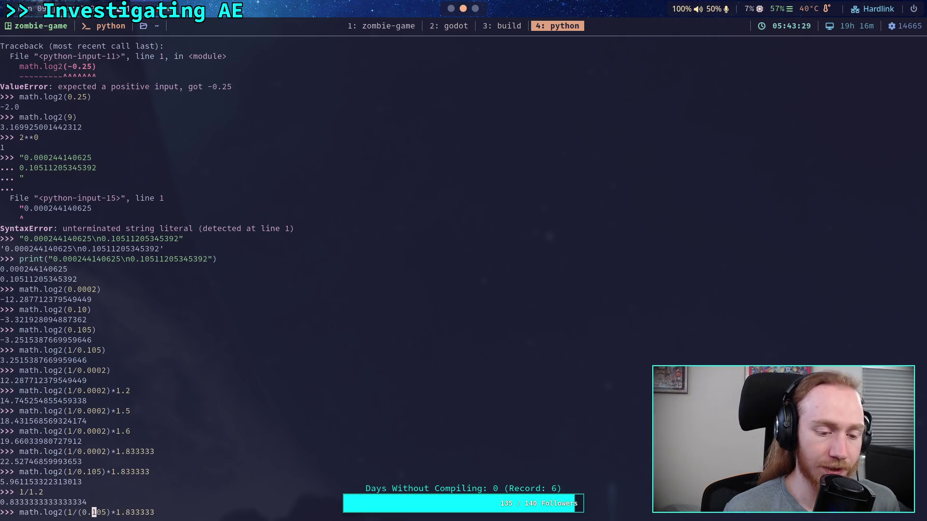
pyautogui.write(')')
pyautogui.press('Left')
pyautogui.press('Left')
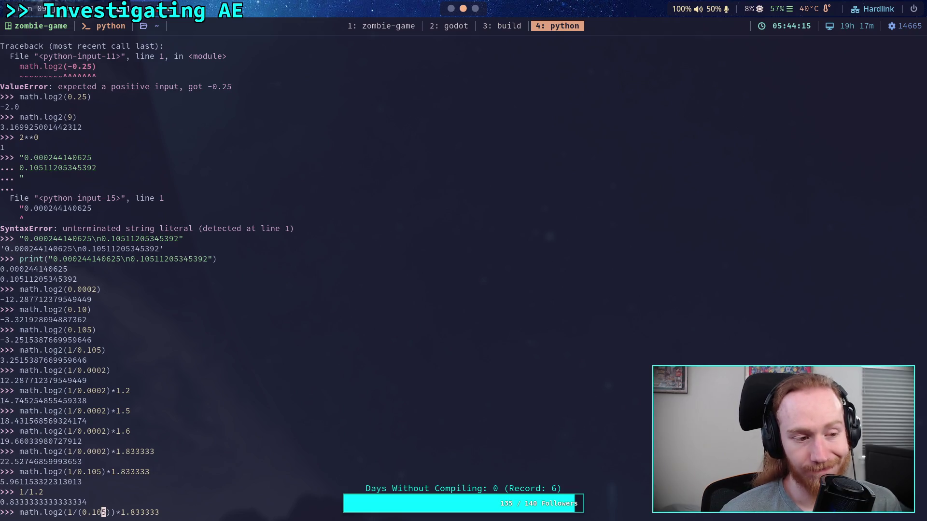
pyautogui.click(98, 512)
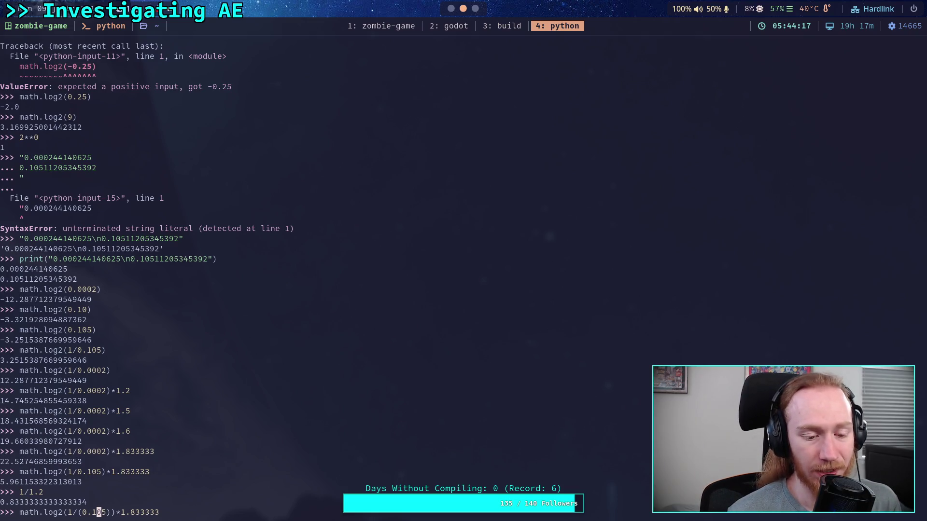
pyautogui.press('Right')
pyautogui.press('Right')
pyautogui.press('End')
pyautogui.press('BackSpace')
pyautogui.press('BackSpace')
pyautogui.press('BackSpace')
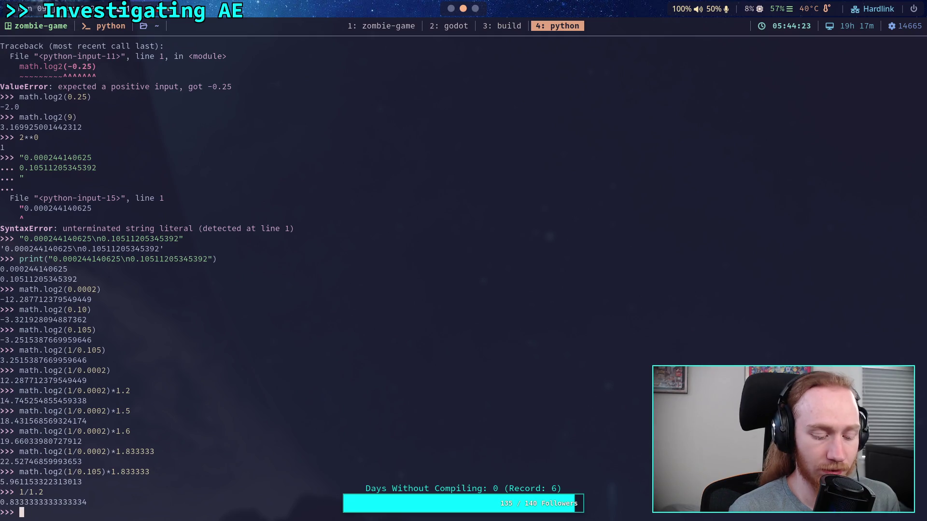
# Step: Evaluate (2**0.0002) ≈ 1.00014 and (2**0.105) ≈ 1.0755
pyautogui.write(')')
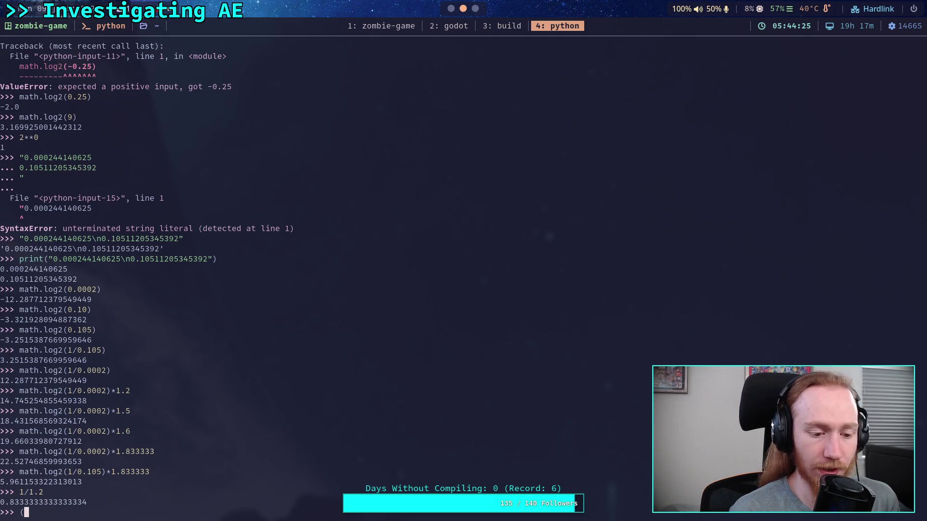
pyautogui.write('2**')
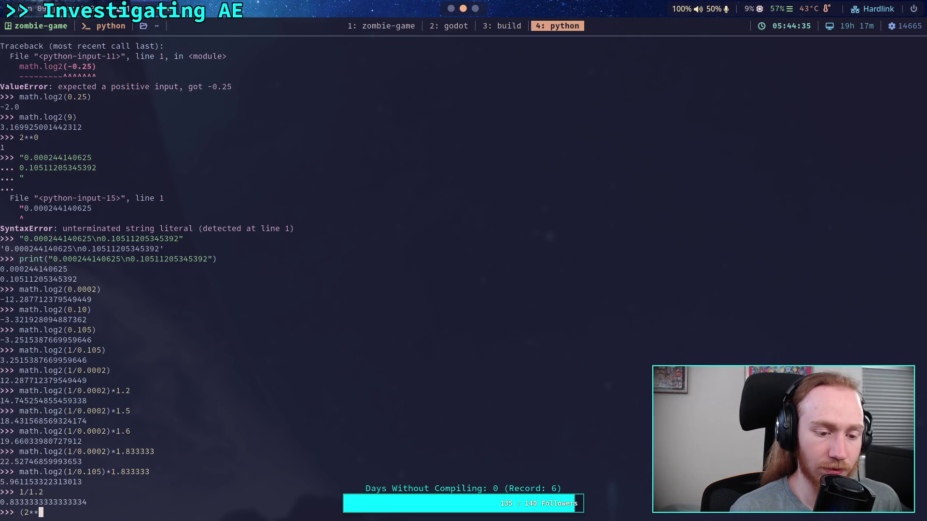
pyautogui.write('0.0002')
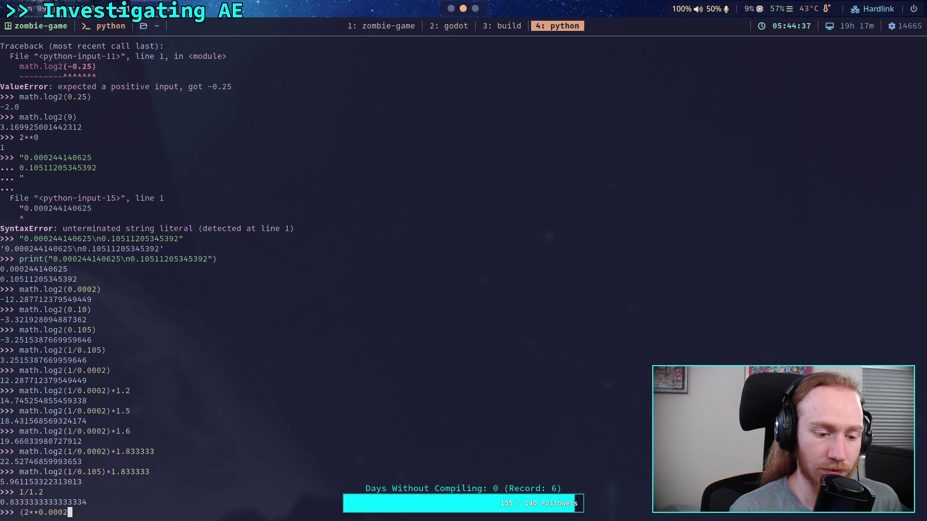
pyautogui.write(')')
pyautogui.press('Return')
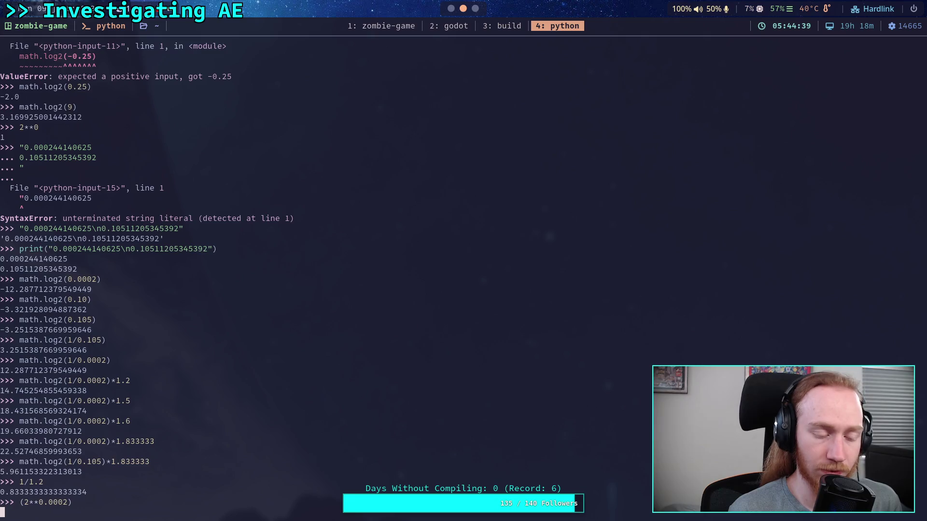
pyautogui.press('Up')
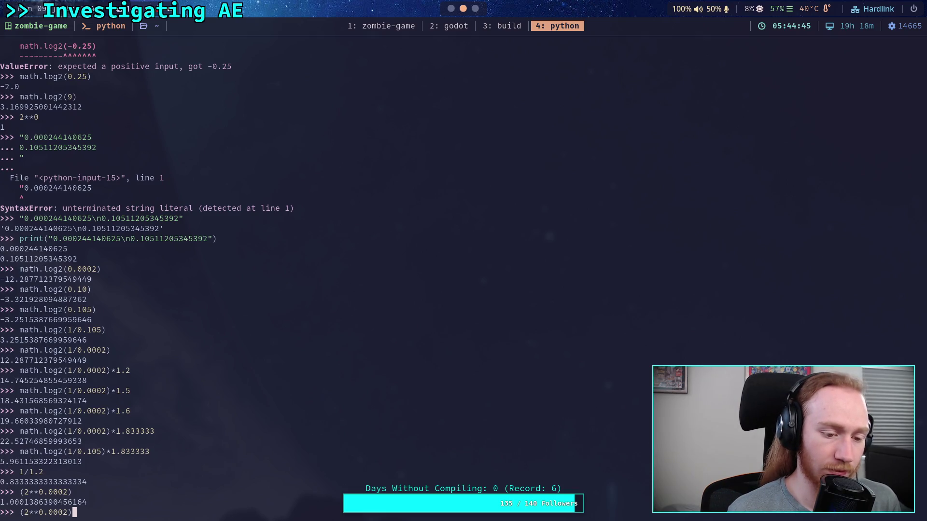
pyautogui.press('Left')
pyautogui.press('BackSpace')
pyautogui.press('BackSpace')
pyautogui.press('BackSpace')
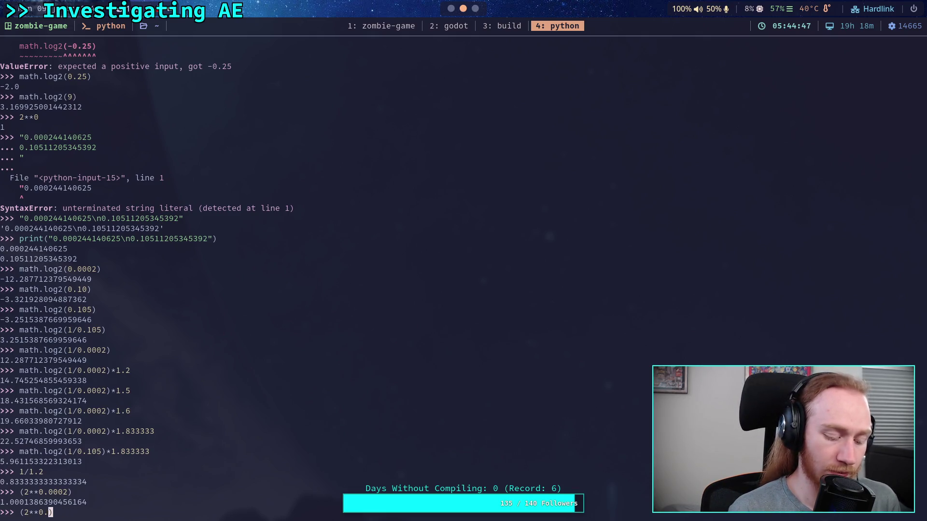
pyautogui.write('105')
pyautogui.press('Return')
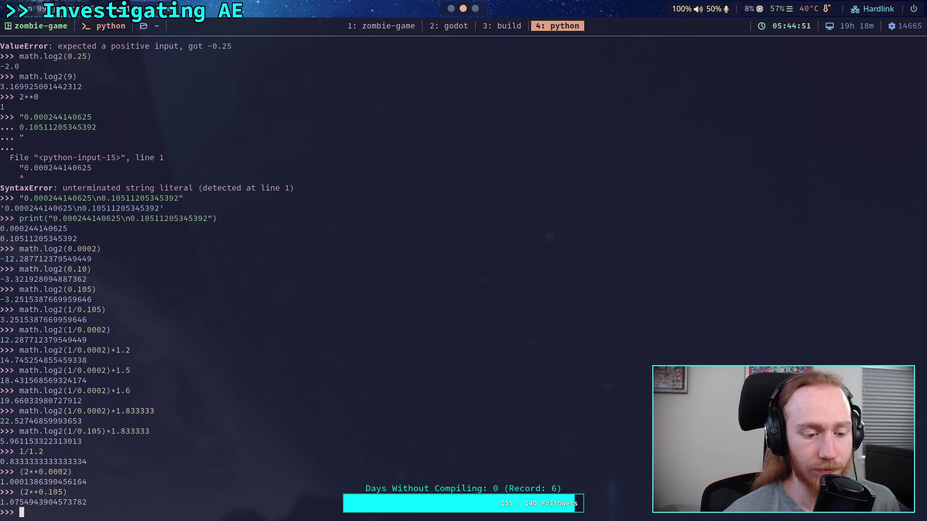
# Step: Try dividing (2**0.105) by math.log2(1.0) and by math.log2(-1.0)
pyautogui.press('Up')
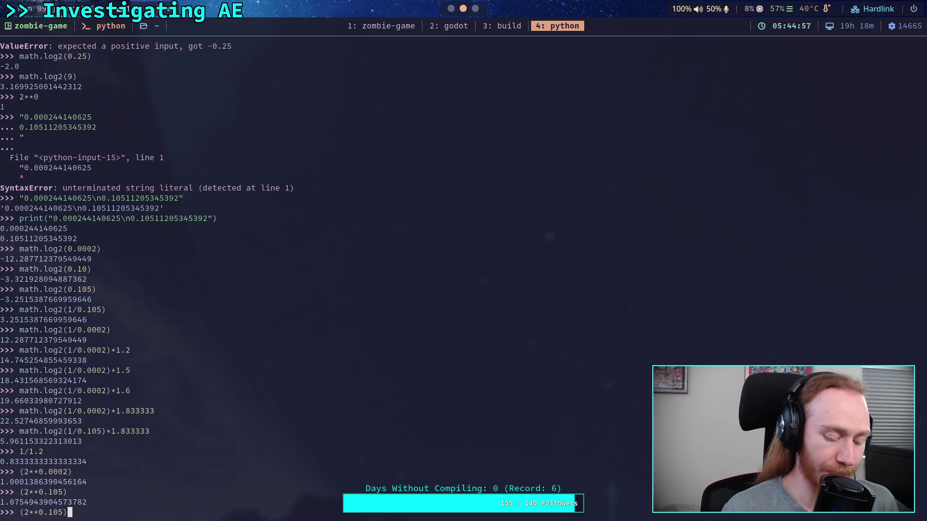
pyautogui.write('/math.log2')
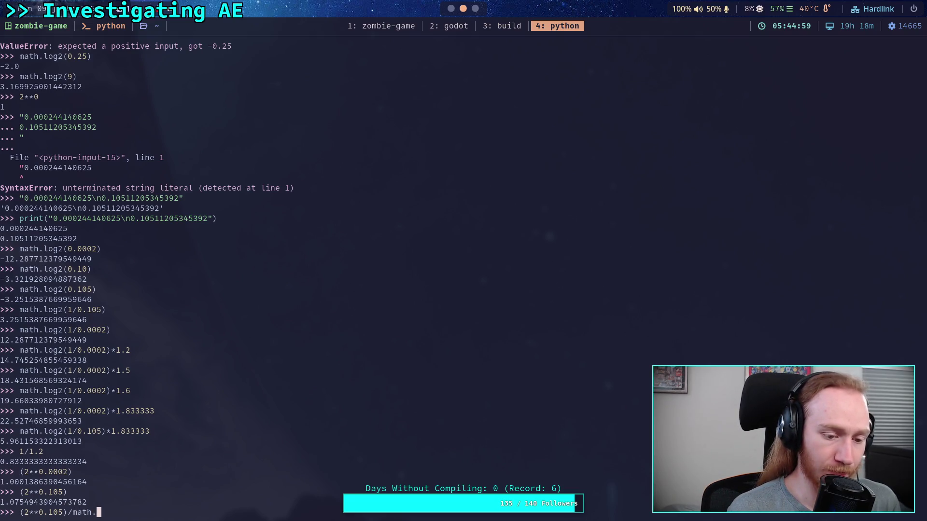
pyautogui.write('(1.0)')
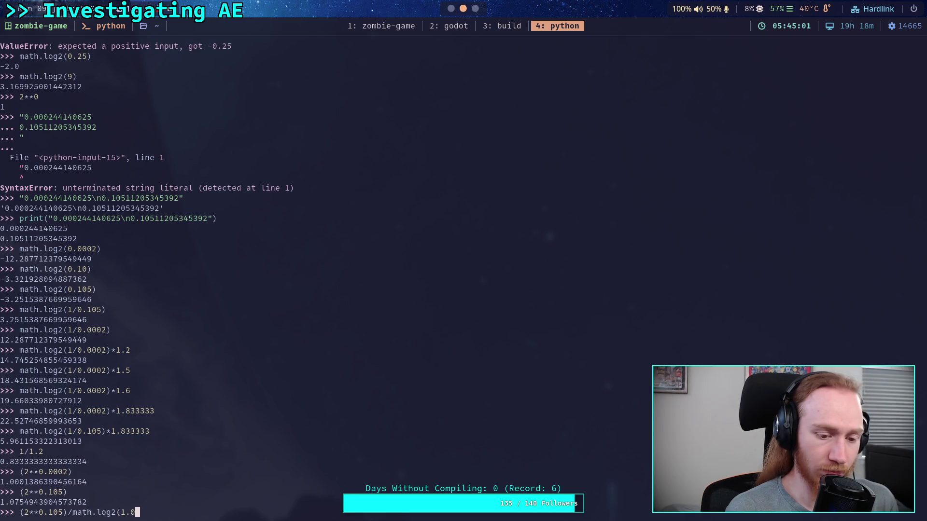
pyautogui.press('Return')
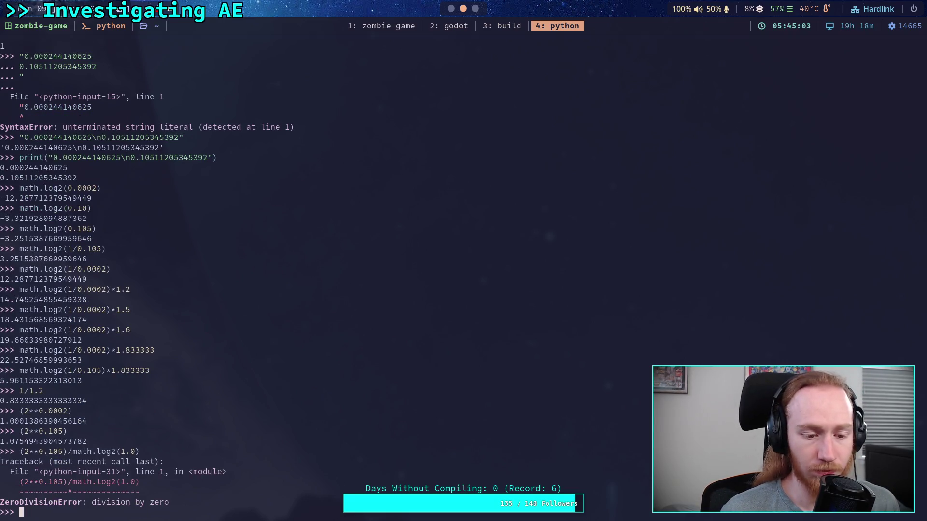
pyautogui.press('Up')
pyautogui.press('Left')
pyautogui.press('Left')
pyautogui.press('Left')
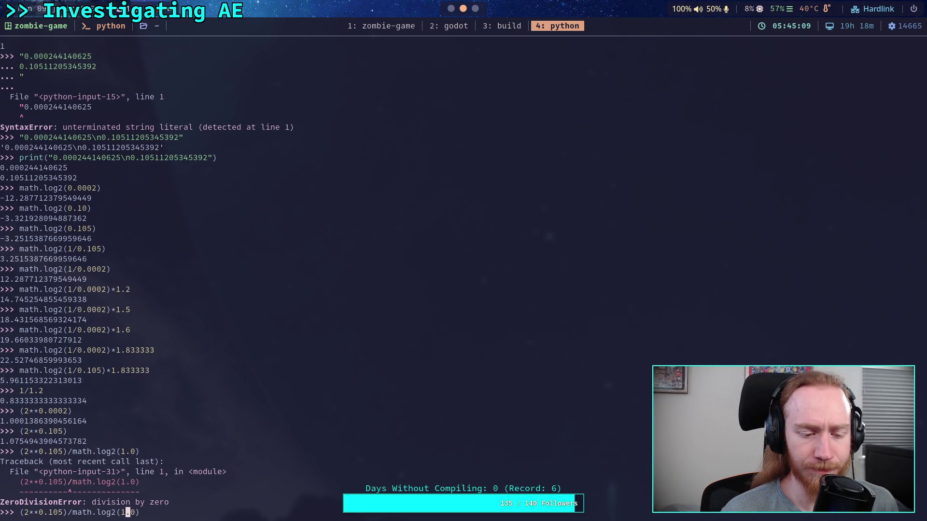
pyautogui.press('Left')
pyautogui.write('-')
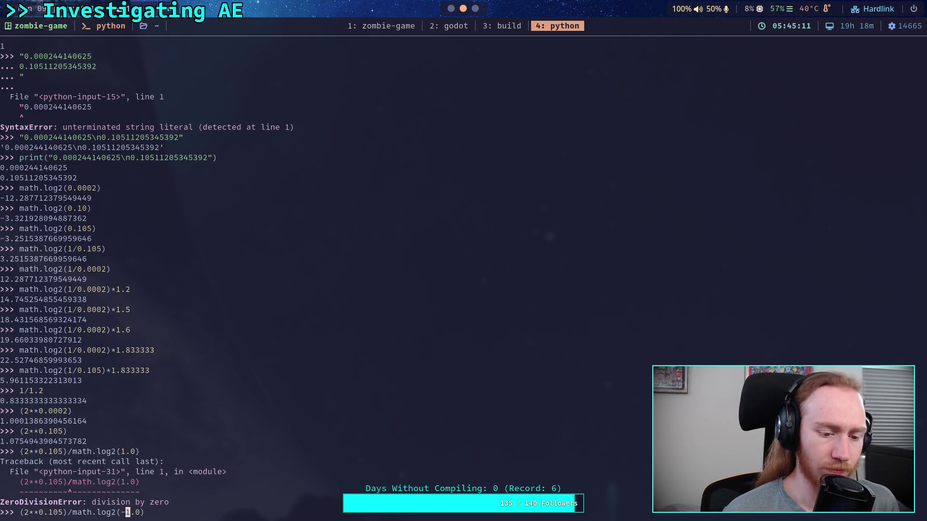
pyautogui.press('Return')
# Step: Compute (2**0.105)/math.log(2), getting 1.551610423616758
pyautogui.press('Up')
pyautogui.press('Left')
pyautogui.press('Left')
pyautogui.press('Left')
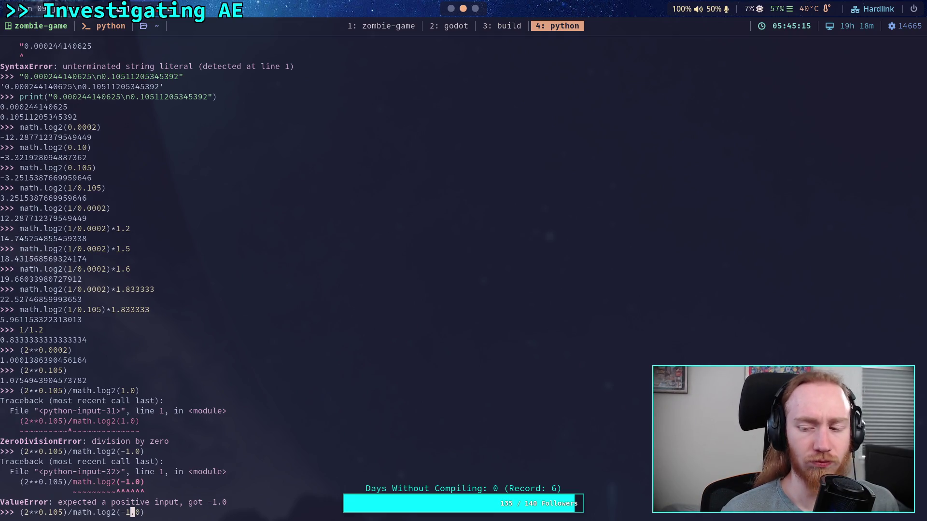
pyautogui.press('Left')
pyautogui.press('End')
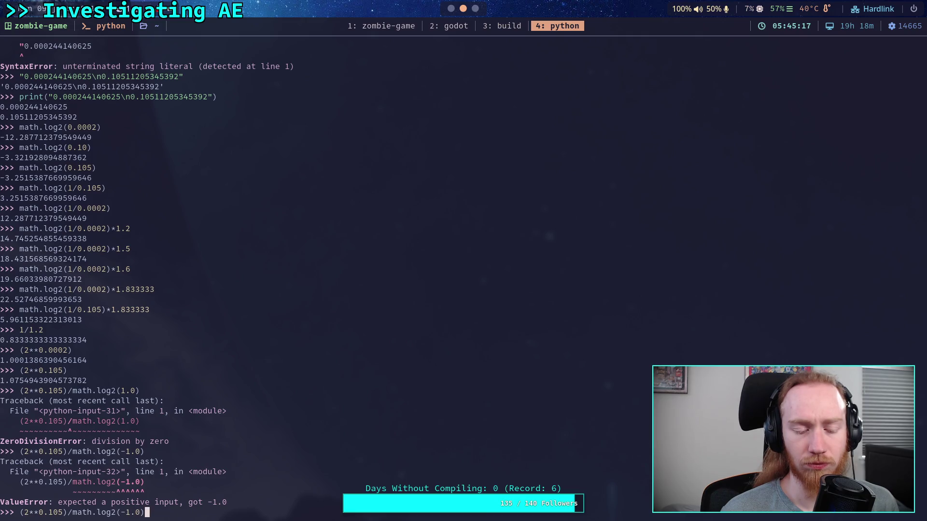
pyautogui.press('Left')
pyautogui.press('Left')
pyautogui.press('Left')
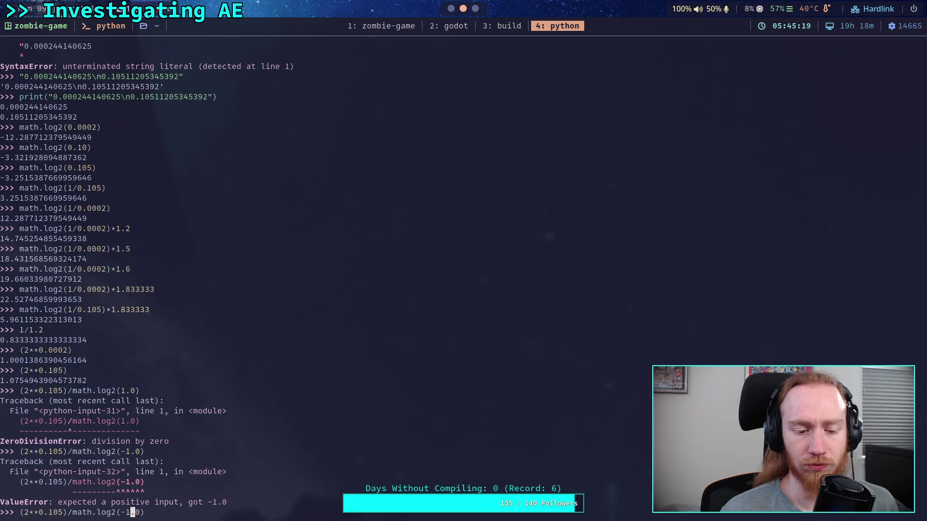
pyautogui.press('BackSpace')
pyautogui.press('Right')
pyautogui.press('Delete')
pyautogui.press('Delete')
pyautogui.press('Delete')
pyautogui.write('2')
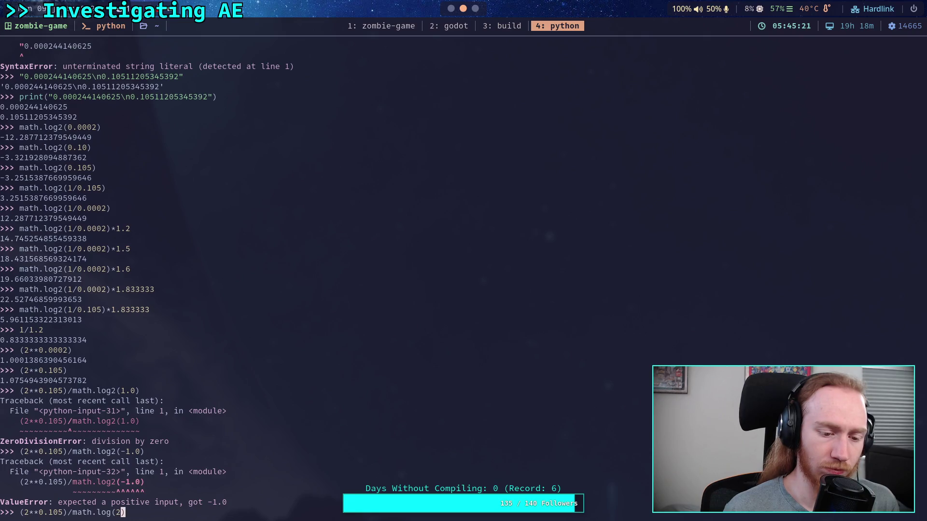
pyautogui.press('Return')
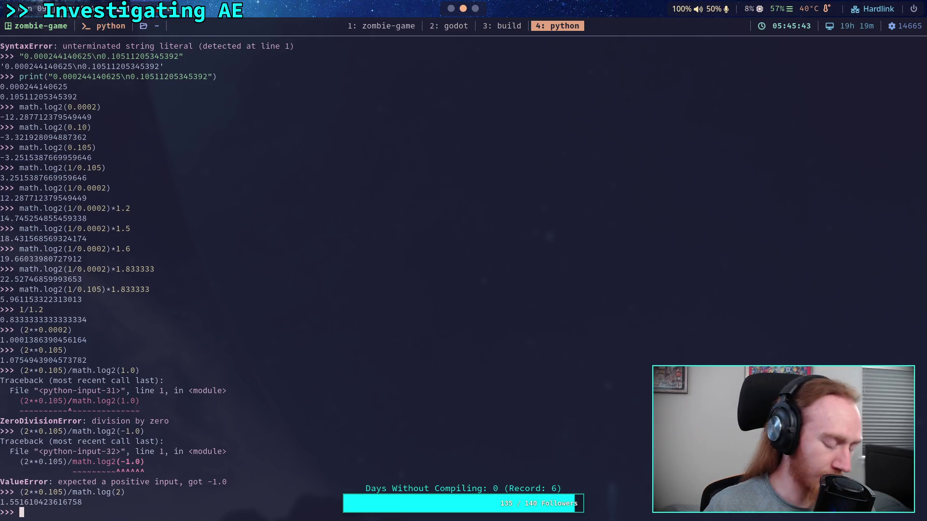
pyautogui.press('super+3')
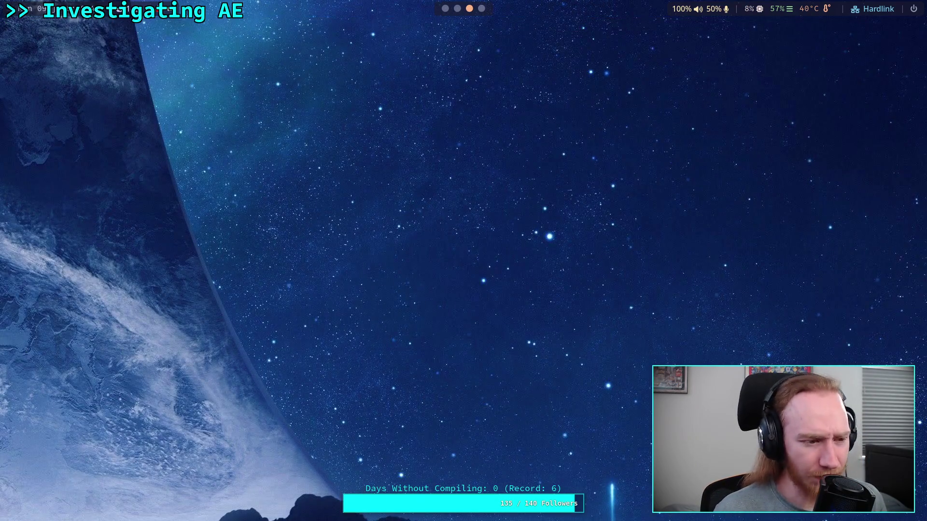
pyautogui.press('super+4')
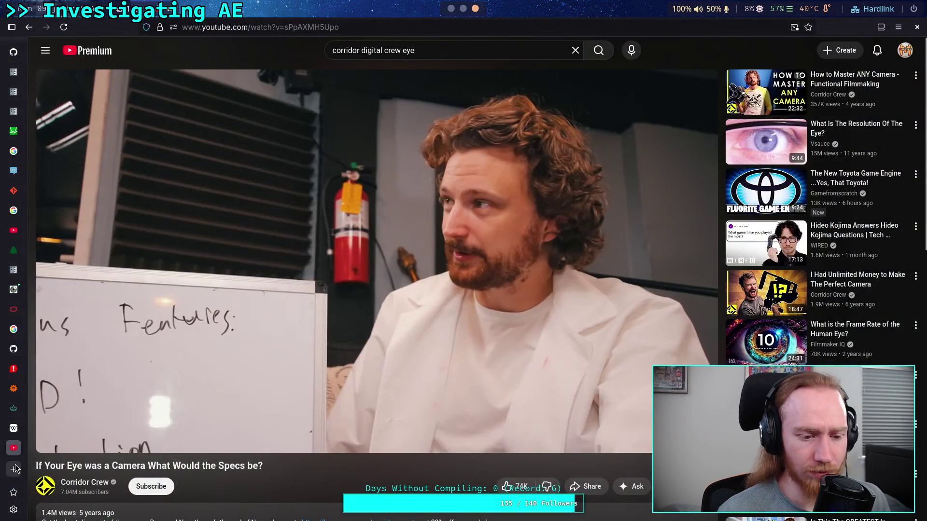
pyautogui.click(15, 468)
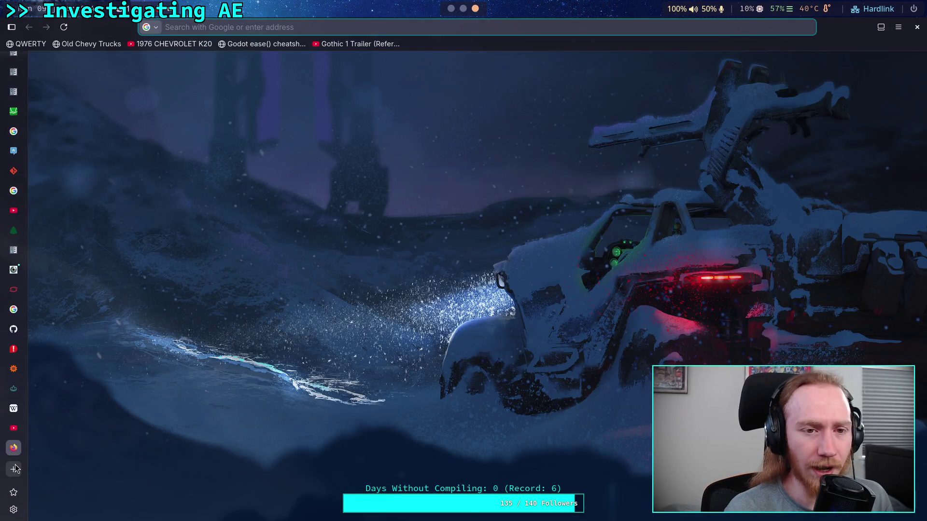
pyautogui.write('ae')
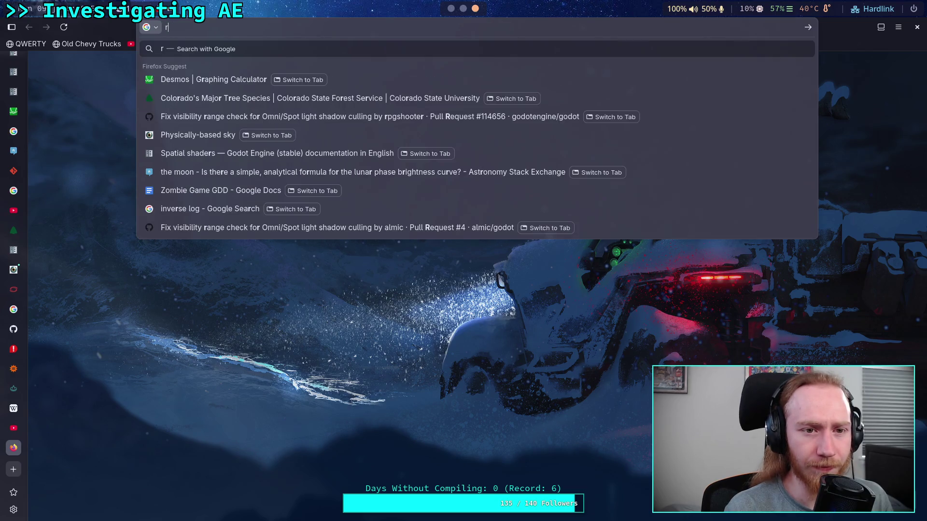
pyautogui.press('Escape')
pyautogui.press('Escape')
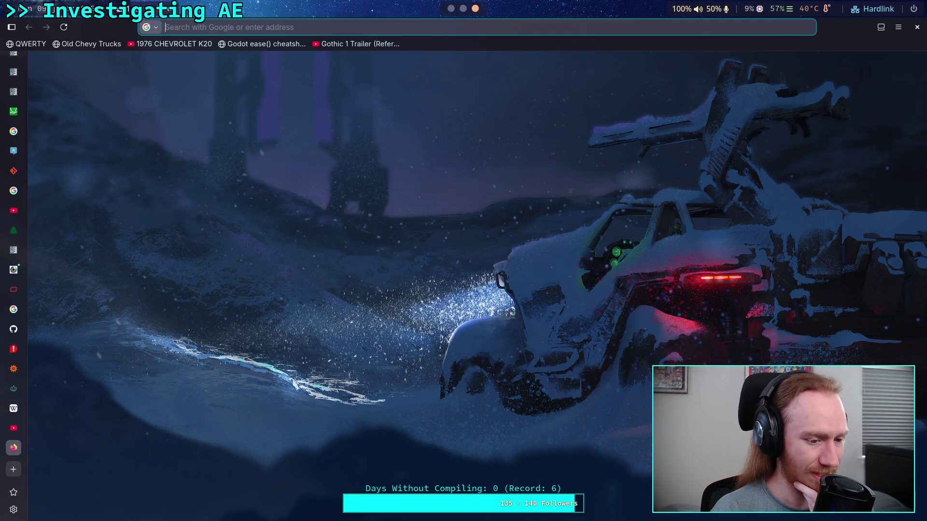
pyautogui.press('super+2')
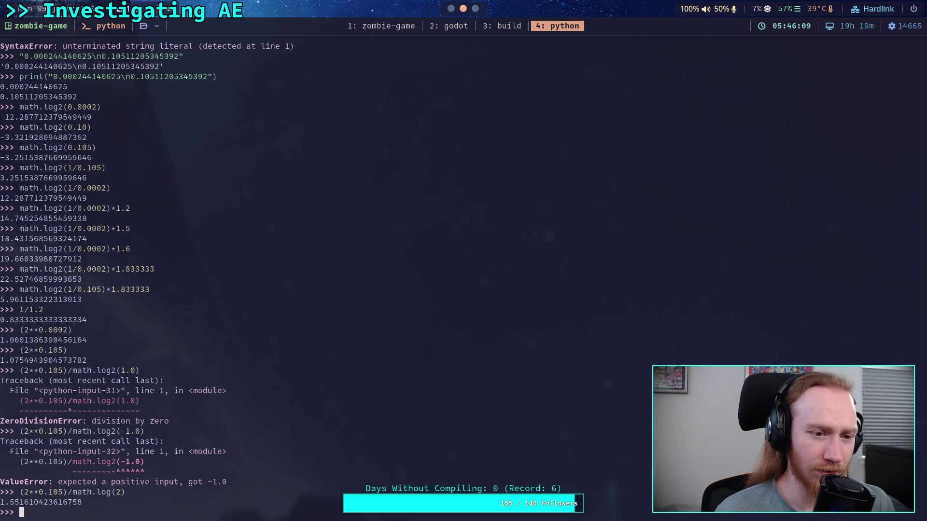
# Step: Compute math.log2(0.0002) ≈ -12.2877 and the average (0.00024+0.105)/2 = 0.05262
pyautogui.write('math.log')
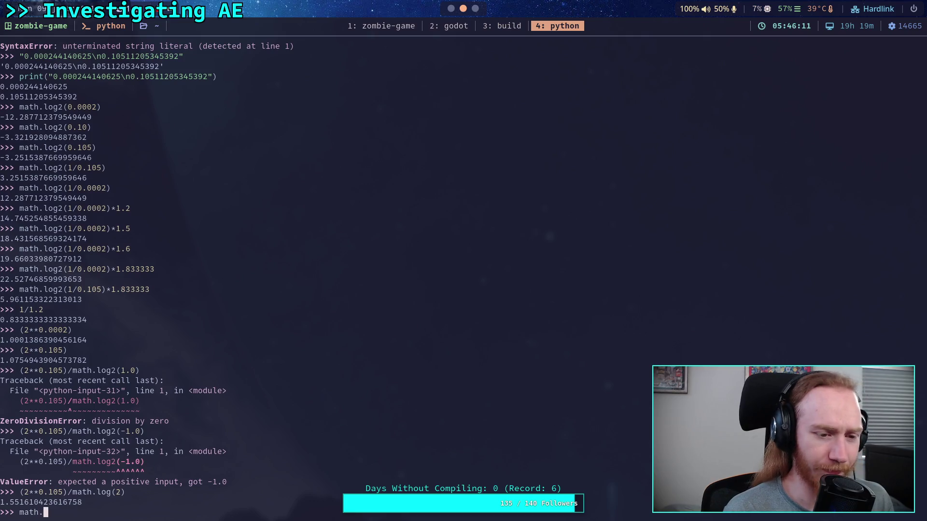
pyautogui.write('2(')
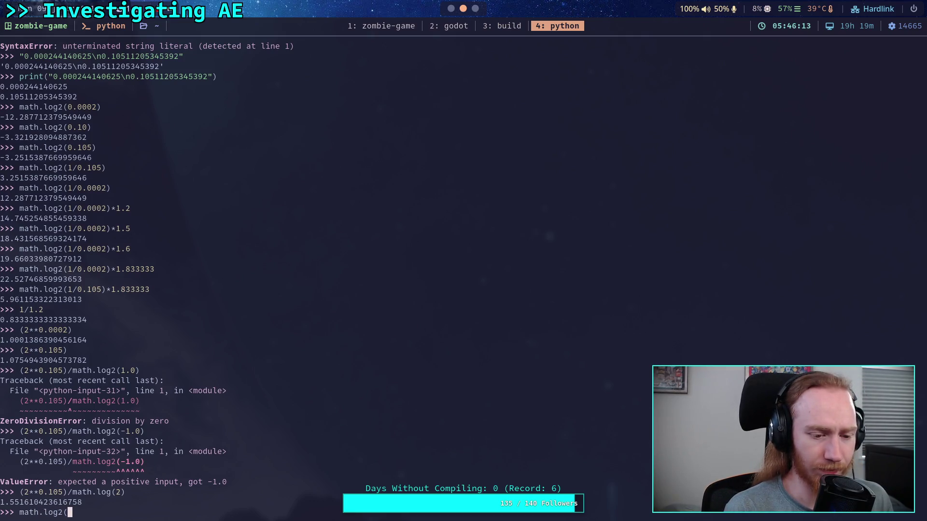
pyautogui.write('0.00')
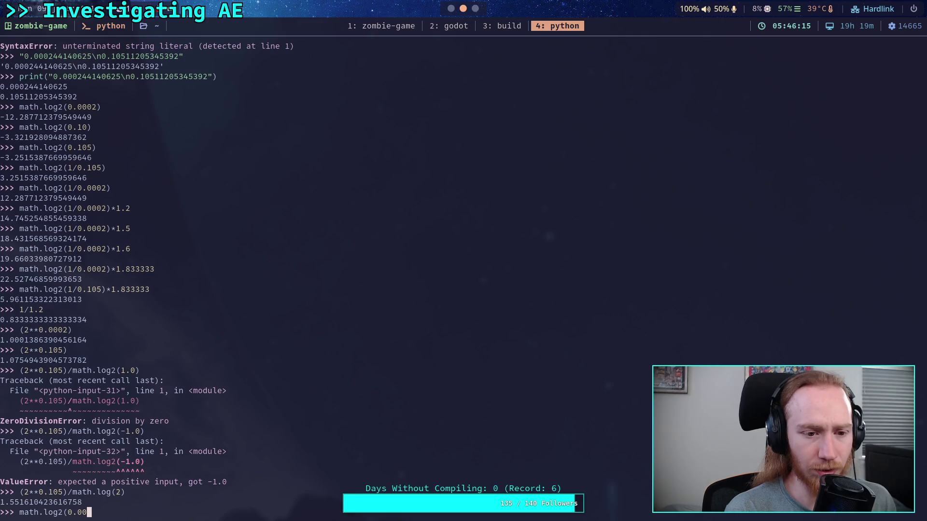
pyautogui.write('02)')
pyautogui.press('Return')
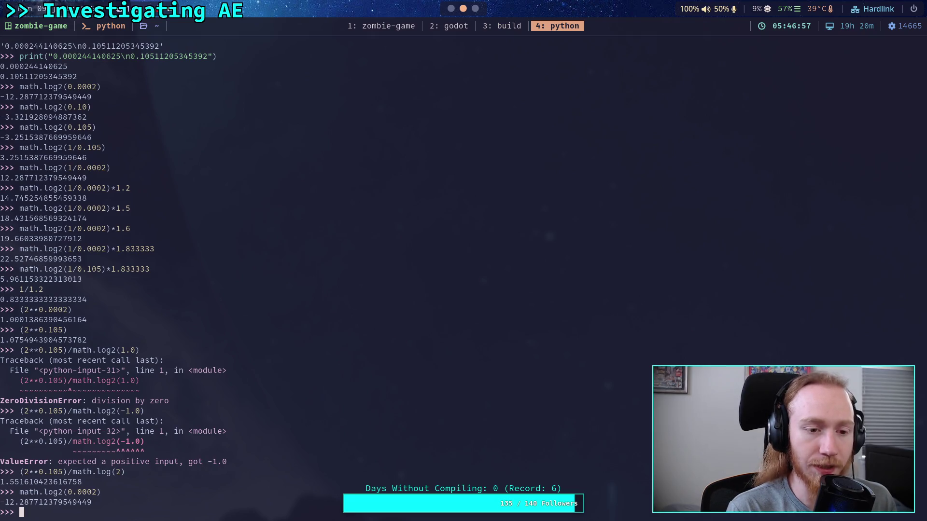
pyautogui.write('0.00')
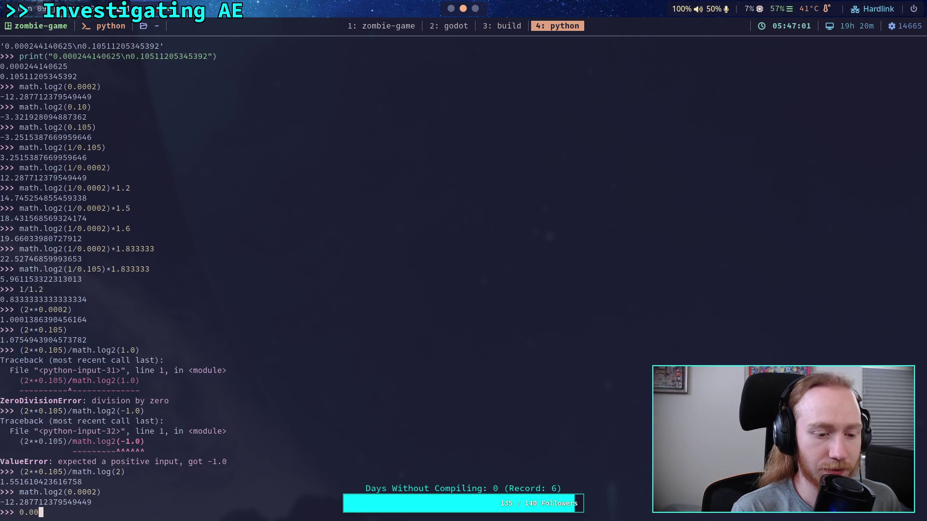
pyautogui.write('02')
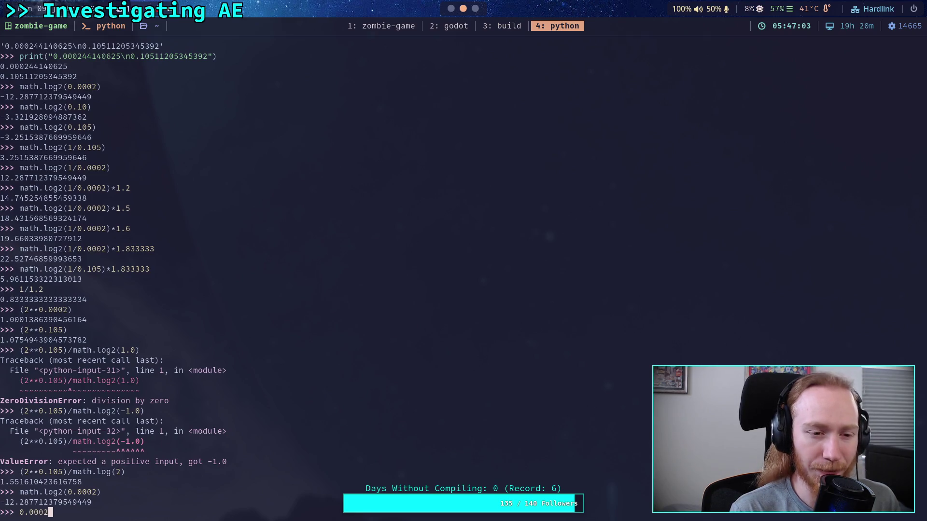
pyautogui.write('+0.105')
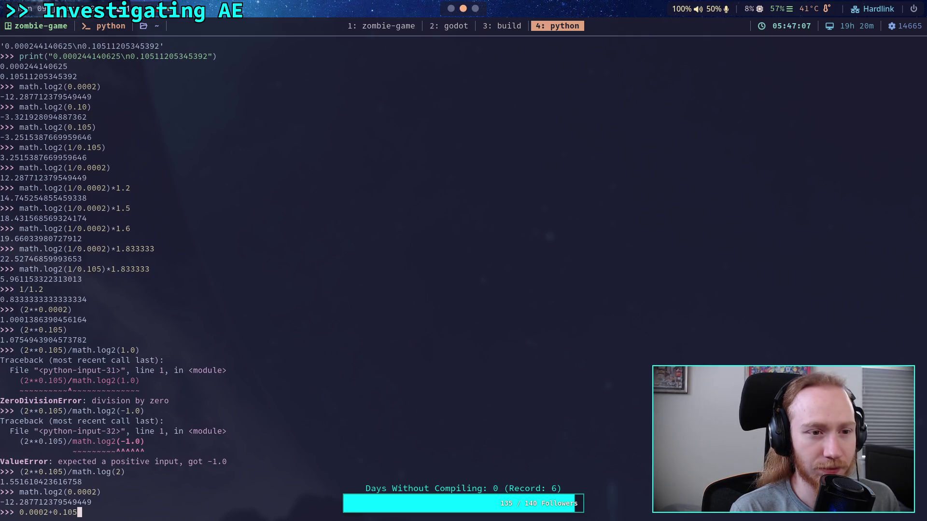
pyautogui.press('Left')
pyautogui.press('Left')
pyautogui.press('Left')
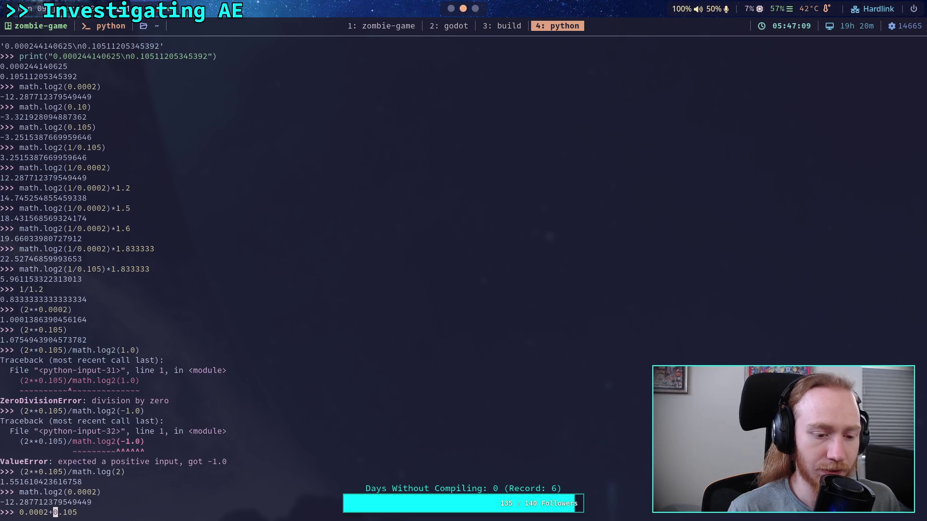
pyautogui.write('3')
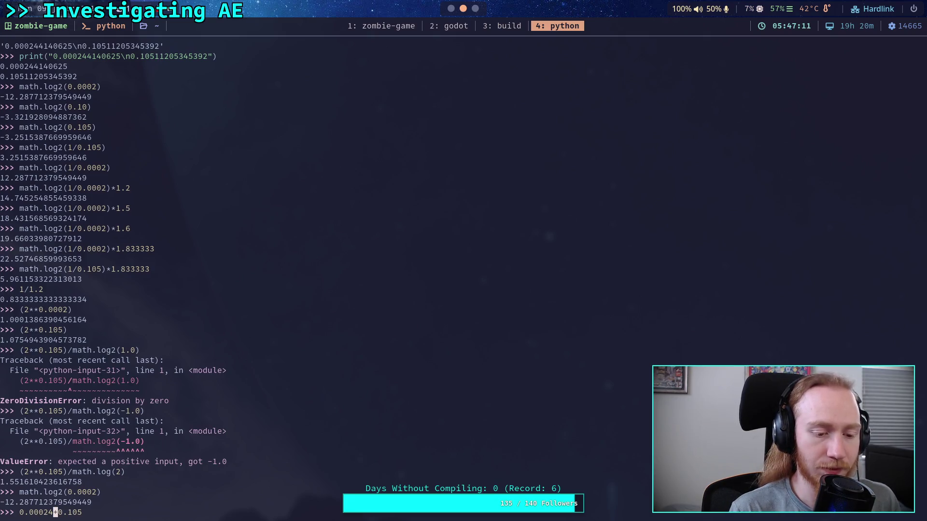
pyautogui.press('Home')
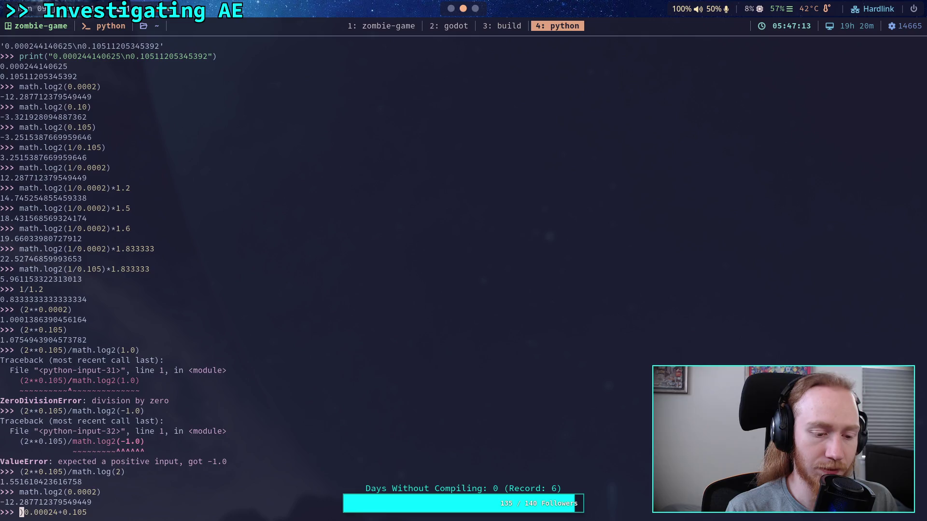
pyautogui.write('(')
pyautogui.press('Right')
pyautogui.press('Right')
pyautogui.press('Right')
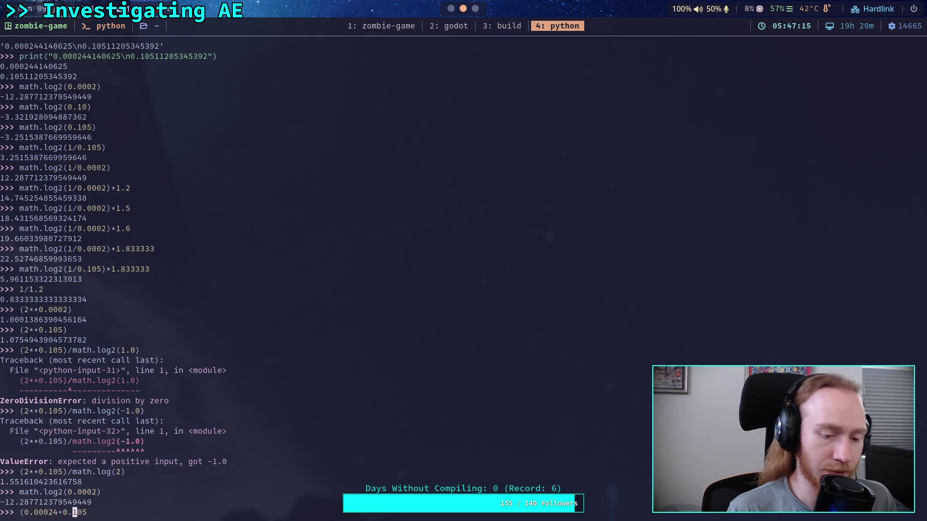
pyautogui.write(')/2')
pyautogui.press('Return')
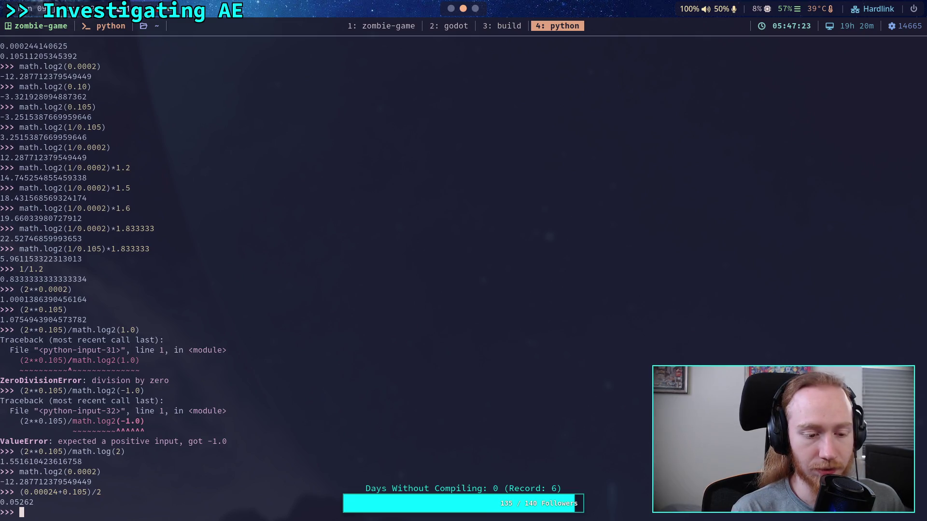
pyautogui.write('(')
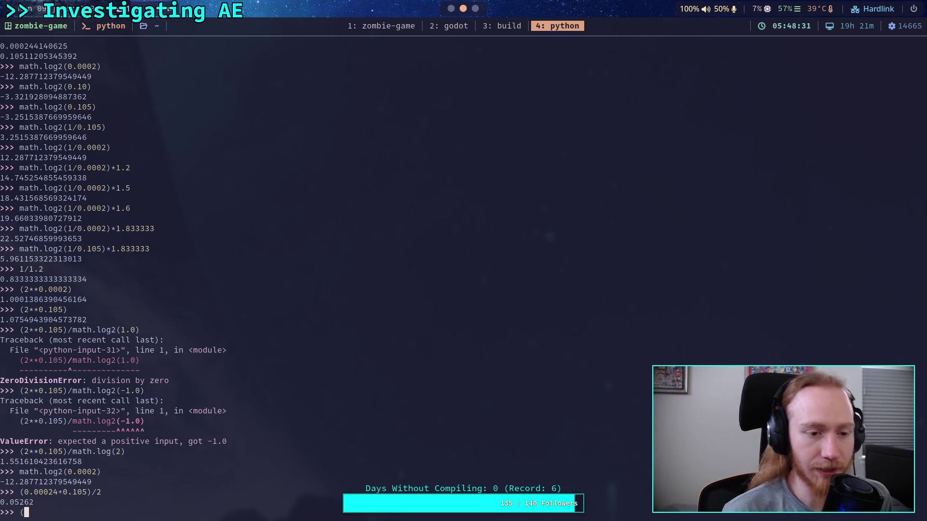
# Step: Evaluate math.log2(1-0.0002) and math.log2(1+0.0002), about ±0.000289
pyautogui.write('math.')
pyautogui.press('BackSpace')
pyautogui.press('BackSpace')
pyautogui.press('BackSpace')
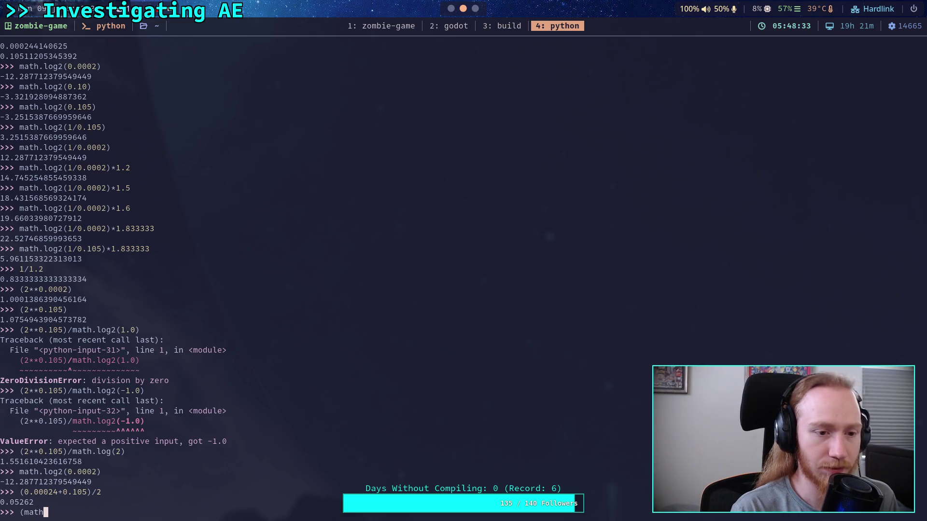
pyautogui.write('math.log2(')
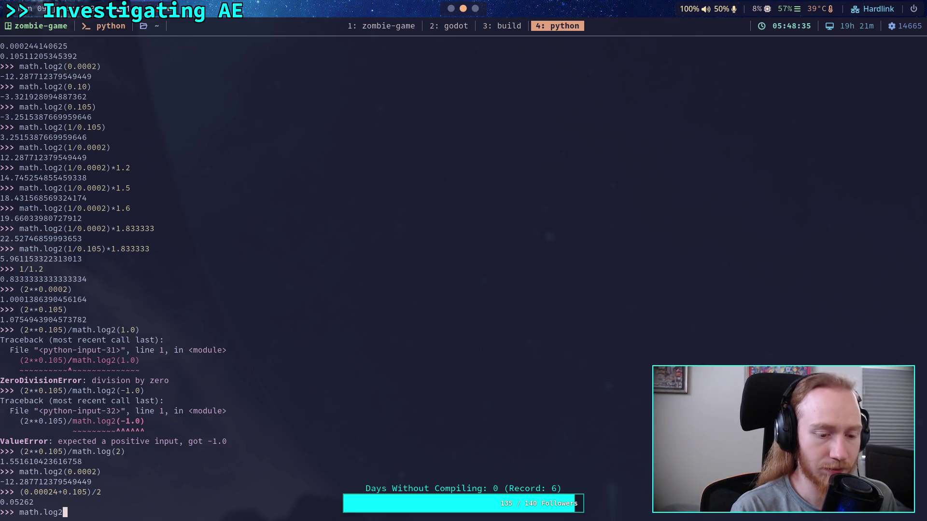
pyautogui.write('1')
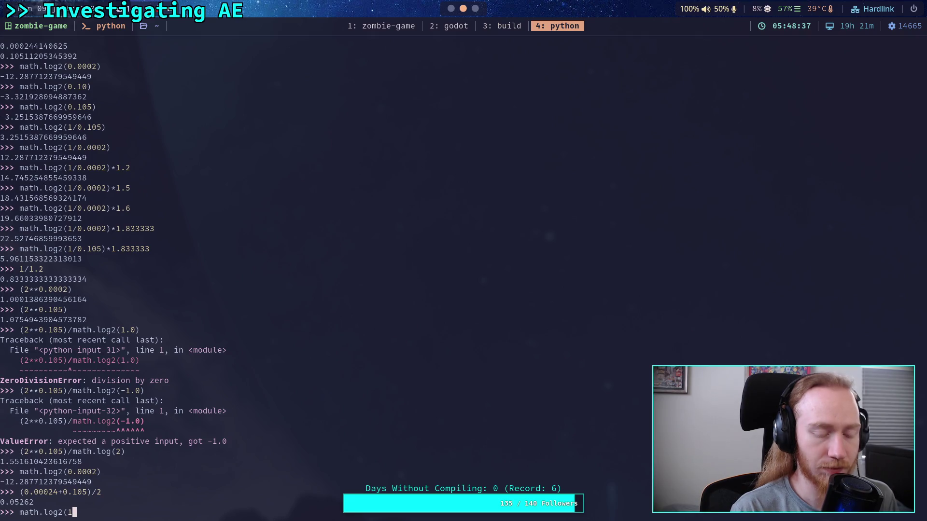
pyautogui.write('-0.00')
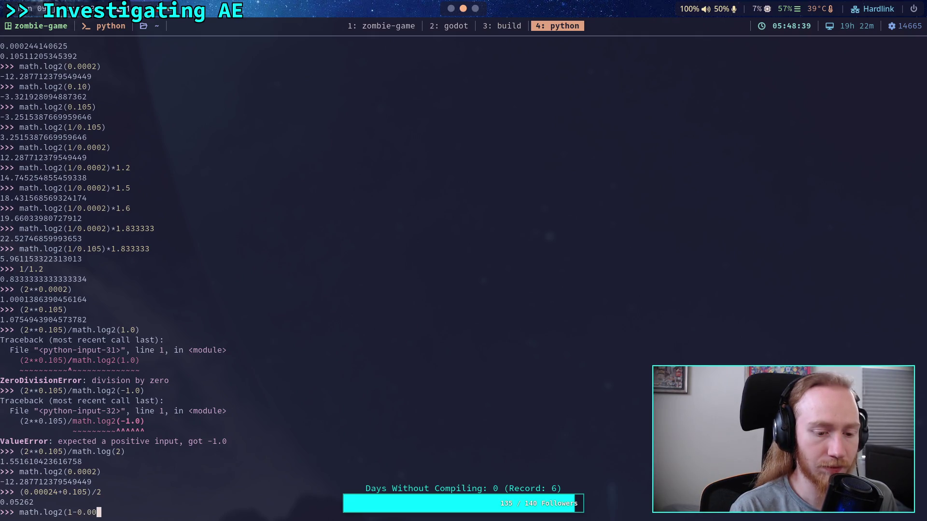
pyautogui.write('02)')
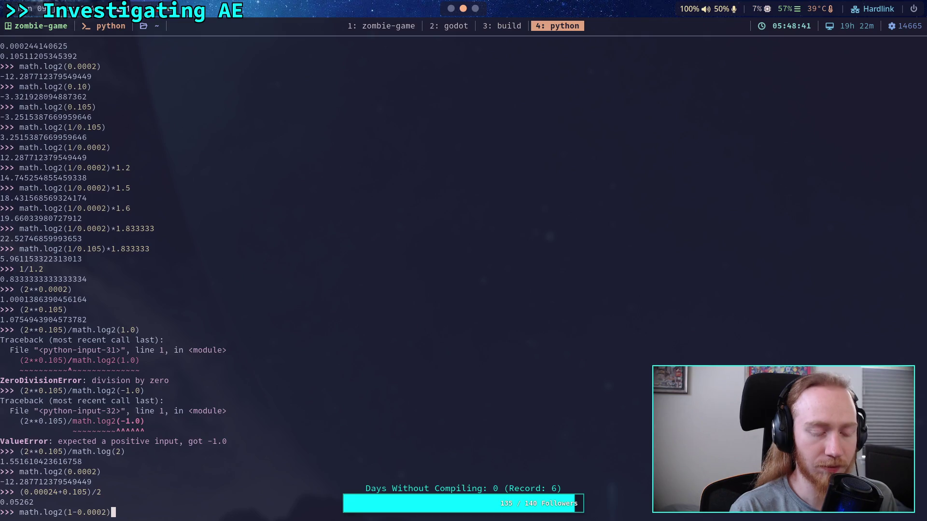
pyautogui.press('Return')
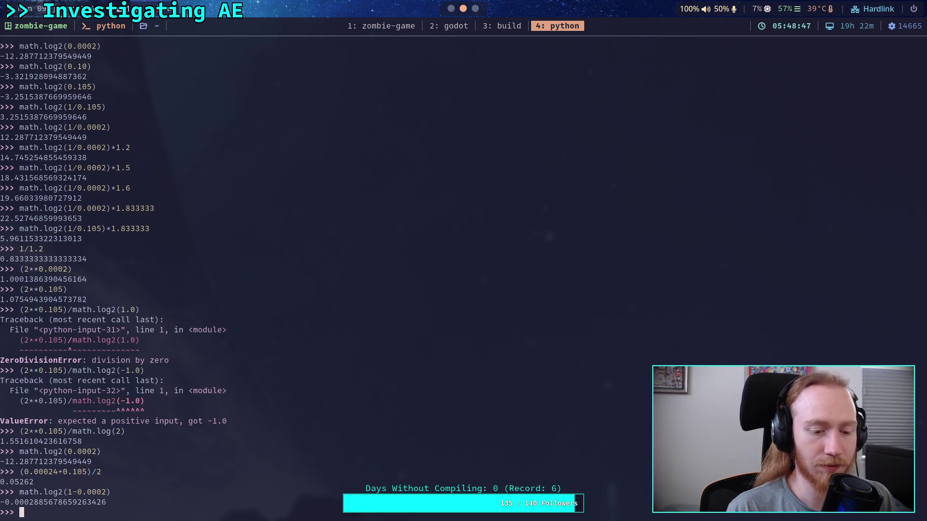
pyautogui.press('Up')
pyautogui.press('Left')
pyautogui.press('Left')
pyautogui.press('Left')
pyautogui.press('BackSpace')
pyautogui.write('+')
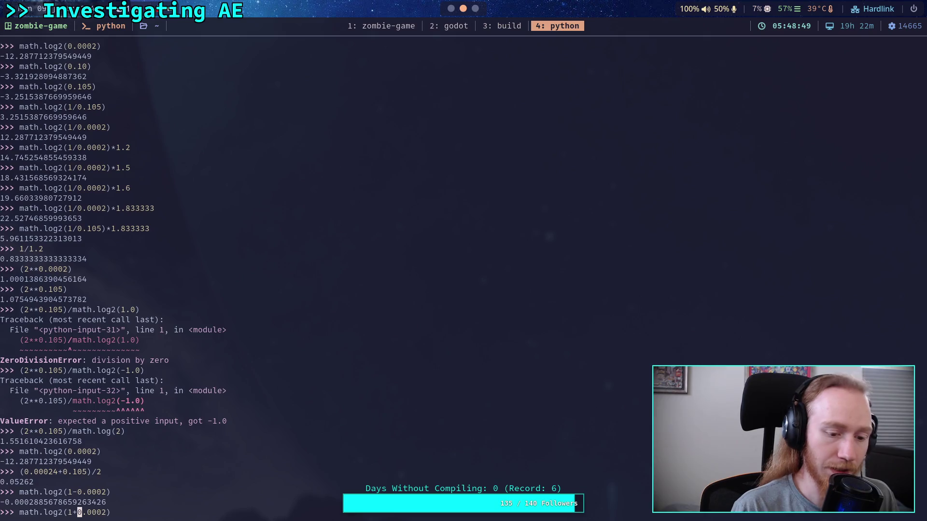
pyautogui.press('Return')
# Step: Evaluate math.log2(1+0.105) ≈ 0.144, then attempt math.log2(0.105-1)
pyautogui.press('Up')
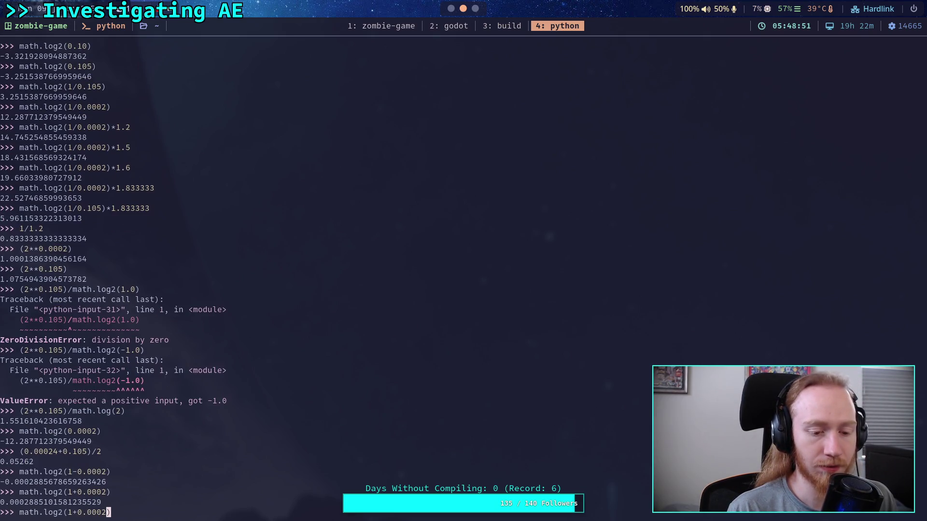
pyautogui.press('BackSpace')
pyautogui.press('BackSpace')
pyautogui.press('BackSpace')
pyautogui.write('105')
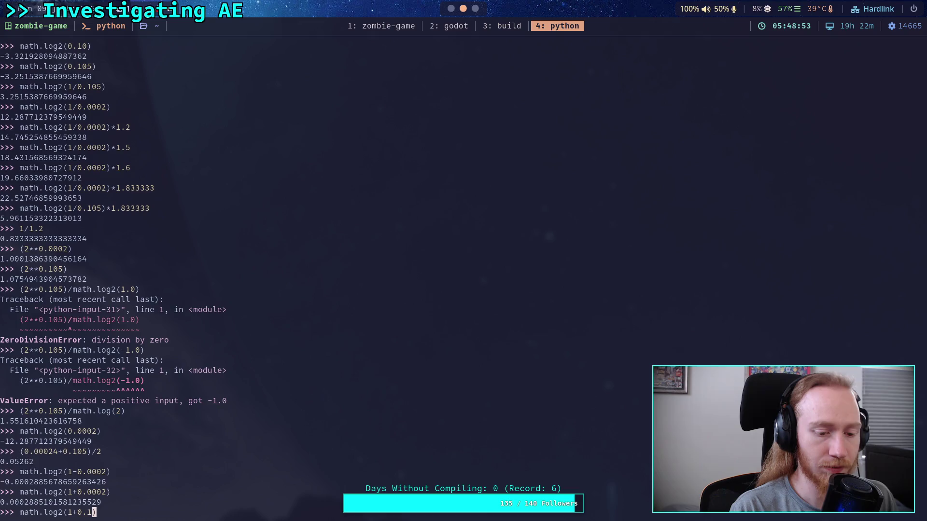
pyautogui.press('Return')
pyautogui.press('Up')
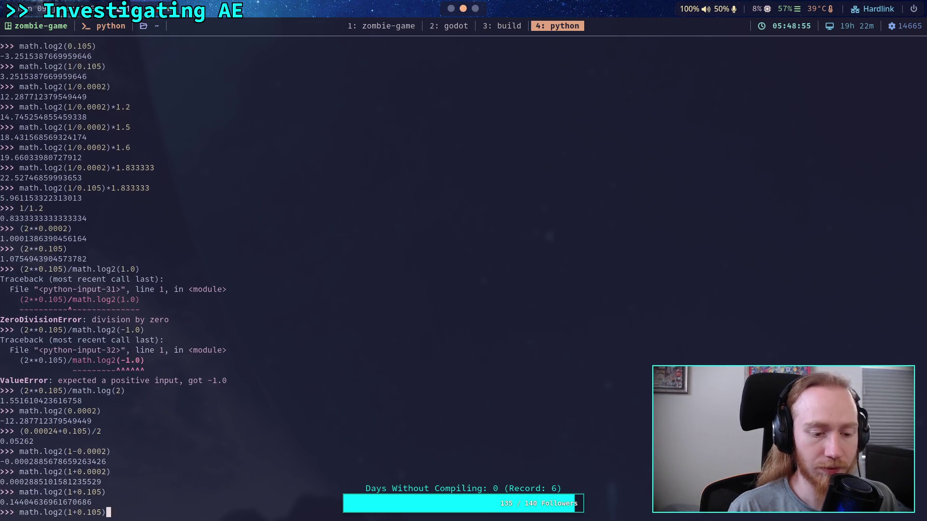
pyautogui.press('Left')
pyautogui.press('Left')
pyautogui.press('Left')
pyautogui.press('Right')
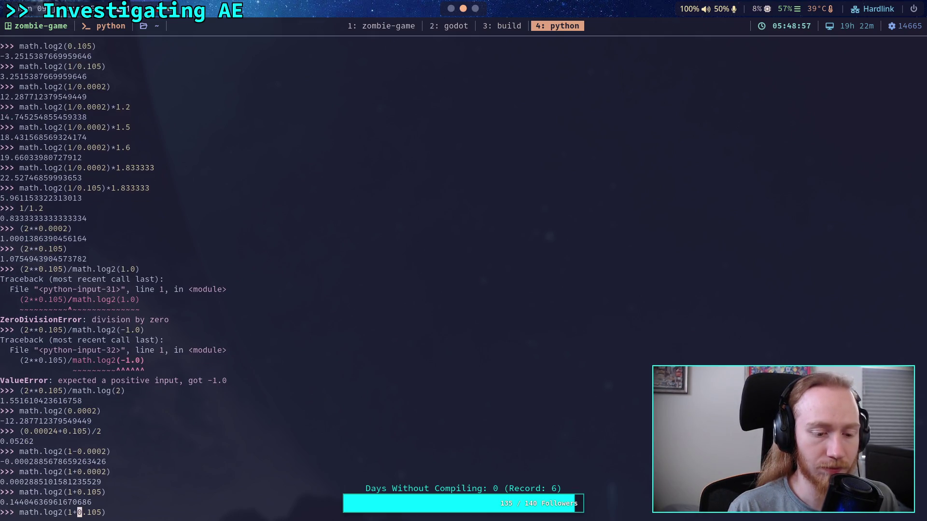
pyautogui.press('BackSpace')
pyautogui.press('BackSpace')
pyautogui.press('End')
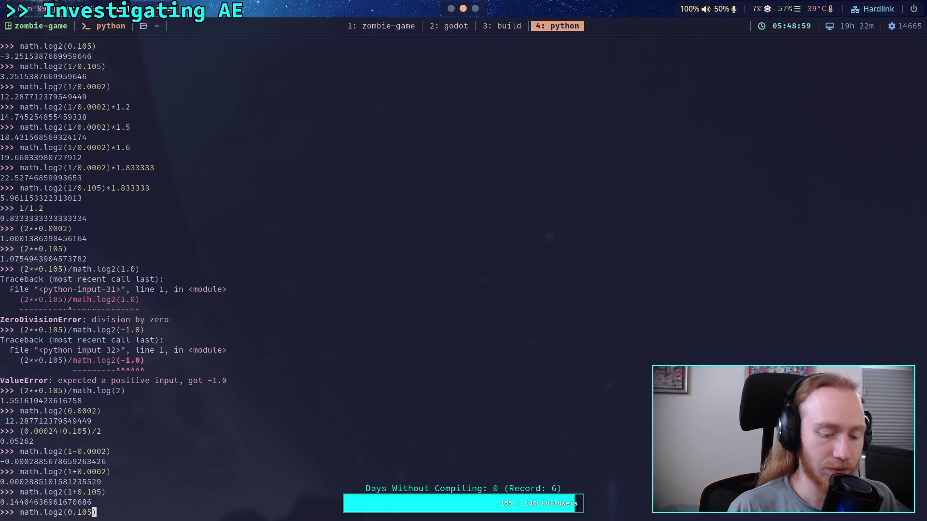
pyautogui.write('-1')
pyautogui.press('Return')
# Step: Compute 2**(0.105-1) ≈ 0.538 and 2**(0.00024-1) ≈ 0.500
pyautogui.press('Up')
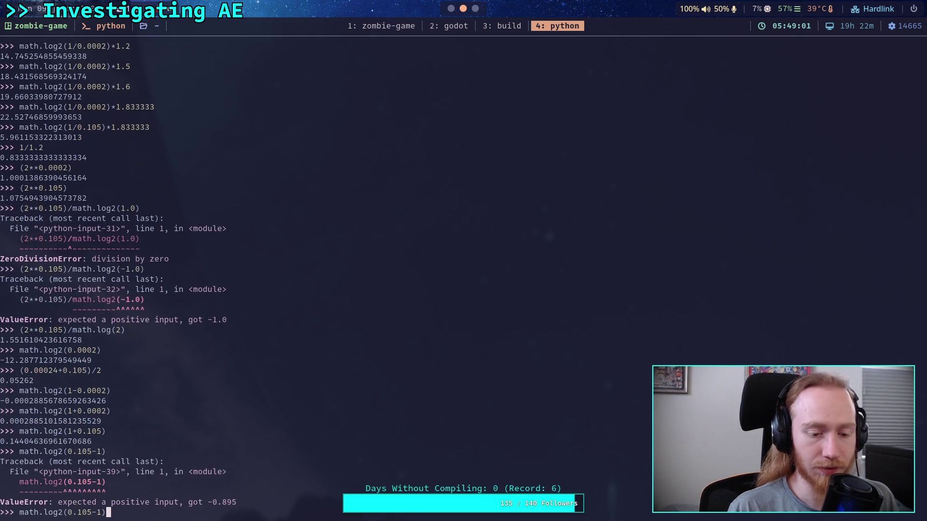
pyautogui.press('Left')
pyautogui.press('Left')
pyautogui.press('Left')
pyautogui.press('Left')
pyautogui.press('Left')
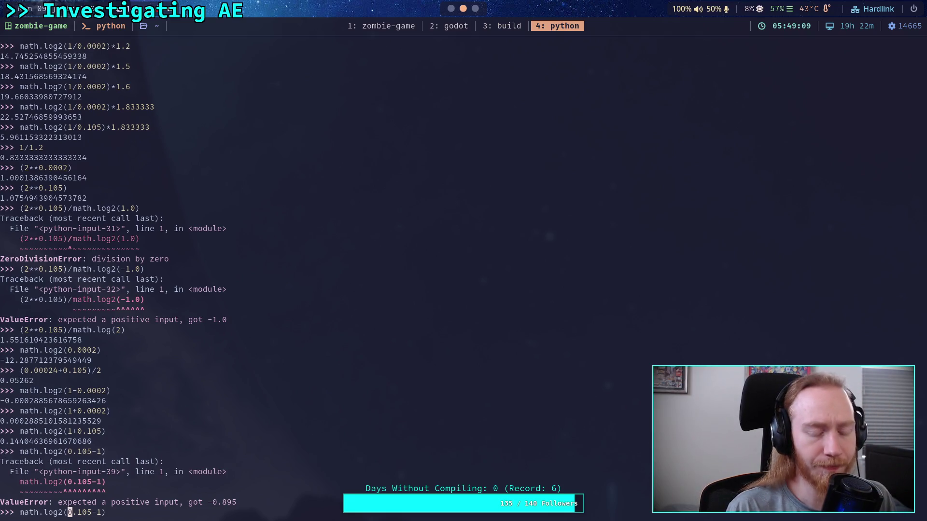
pyautogui.press('BackSpace')
pyautogui.press('BackSpace')
pyautogui.press('BackSpace')
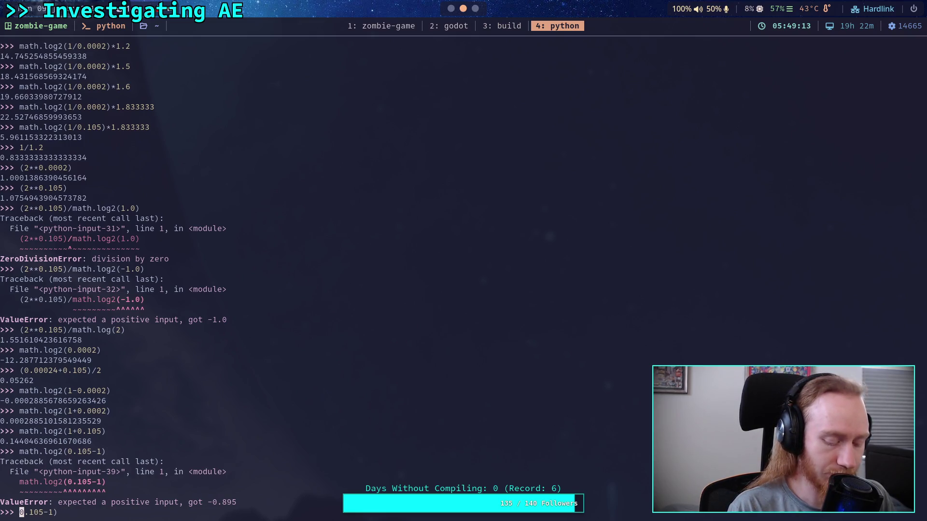
pyautogui.write('2**(')
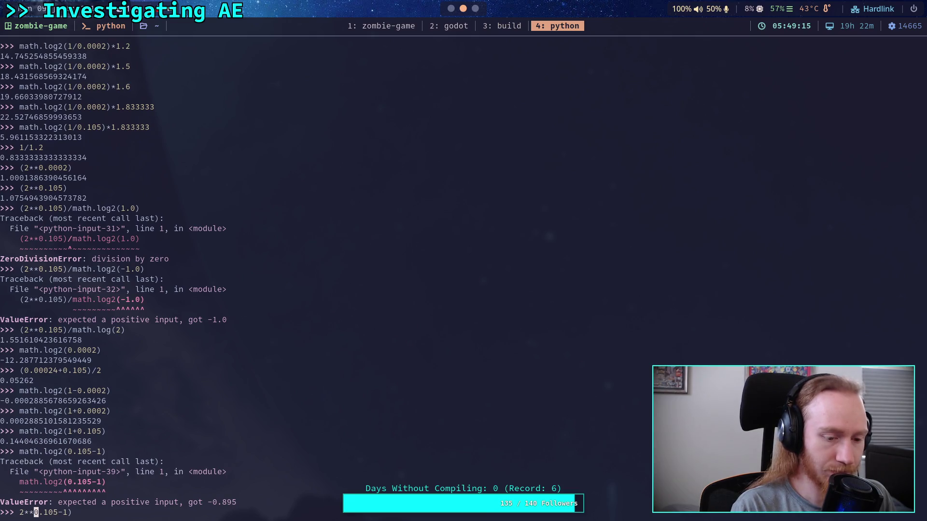
pyautogui.press('Return')
pyautogui.press('Up')
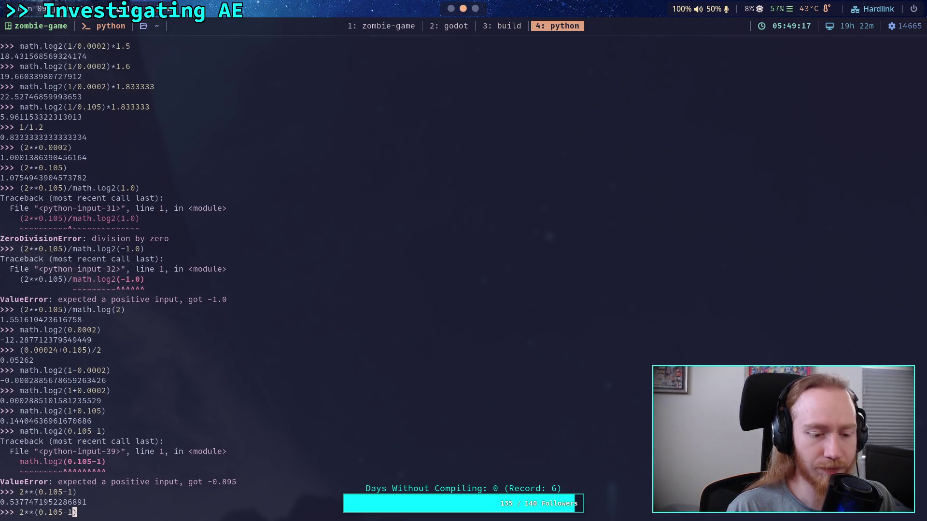
pyautogui.press('Left')
pyautogui.press('Left')
pyautogui.press('Left')
pyautogui.press('BackSpace')
pyautogui.press('BackSpace')
pyautogui.press('BackSpace')
pyautogui.write('002')
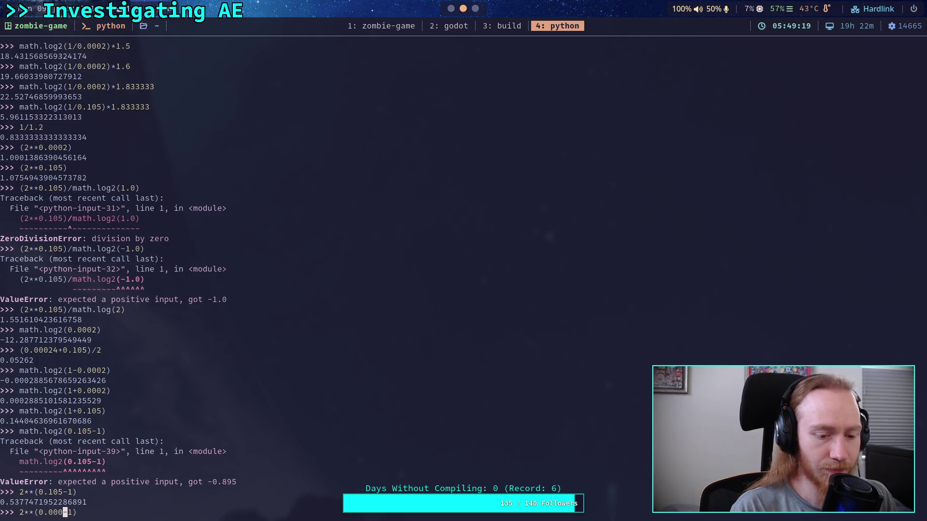
pyautogui.write('4')
pyautogui.press('Return')
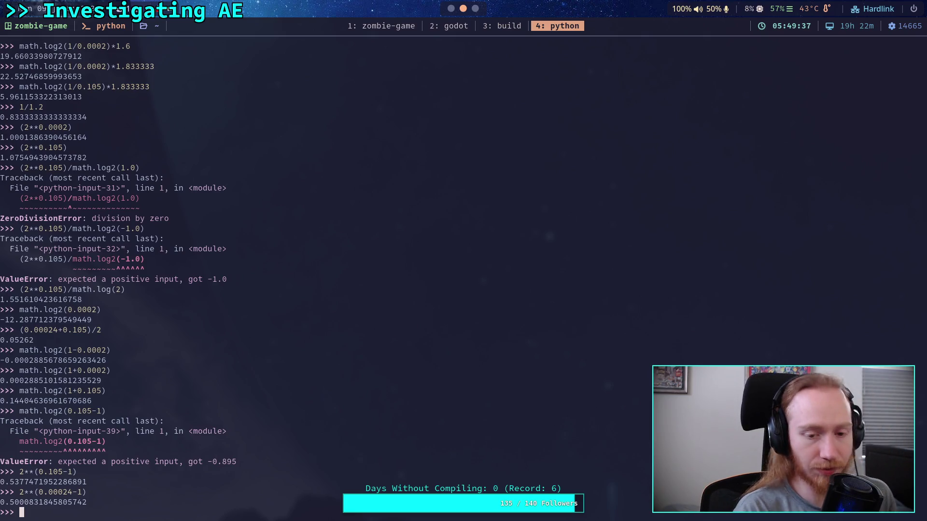
# Step: Focus auto_exposure.gd in Godot, then bring up the Neovim auto-exposure engine source
pyautogui.press('super+2')
pyautogui.click(348, 294)
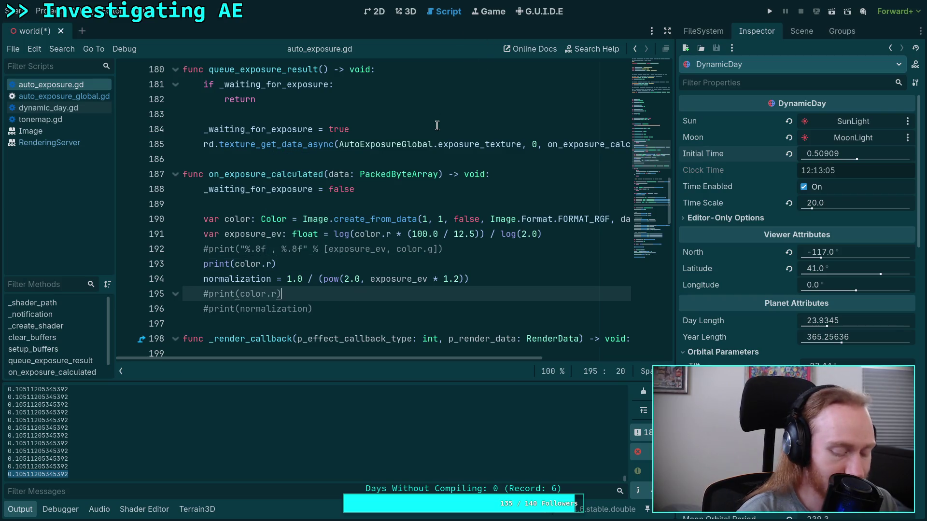
pyautogui.press('super+4')
pyautogui.press('super+2')
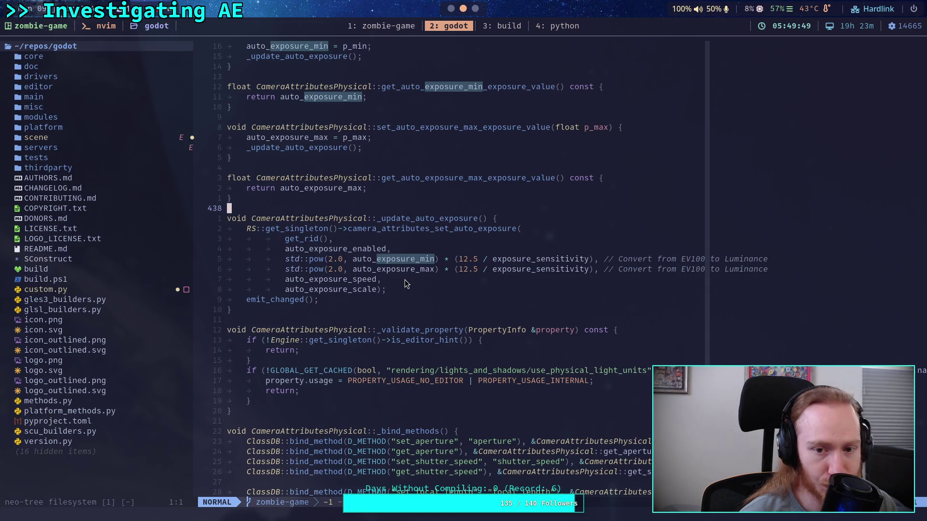
# Step: Scroll Neovim up to calculate_exposure_normalization, then return to the Godot editor
pyautogui.scroll(4, 404, 279)
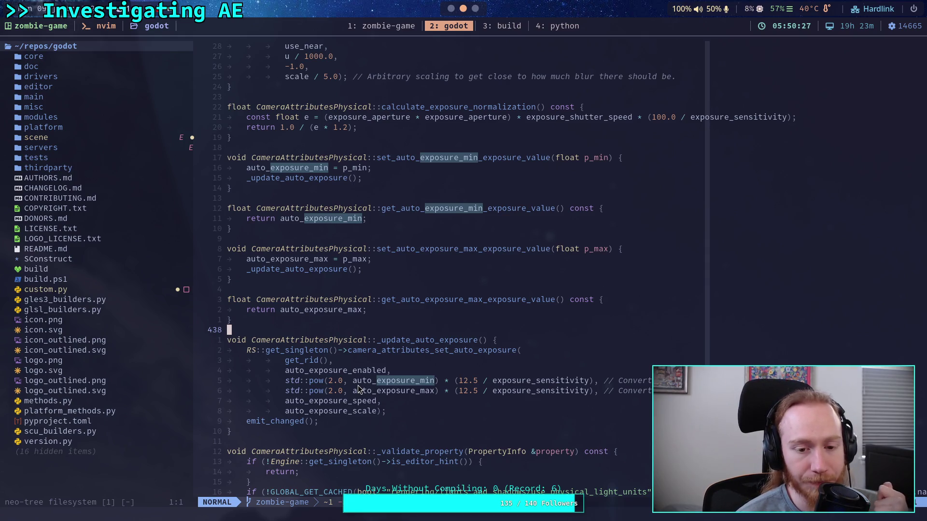
pyautogui.hotkey('alt', 'Tab')
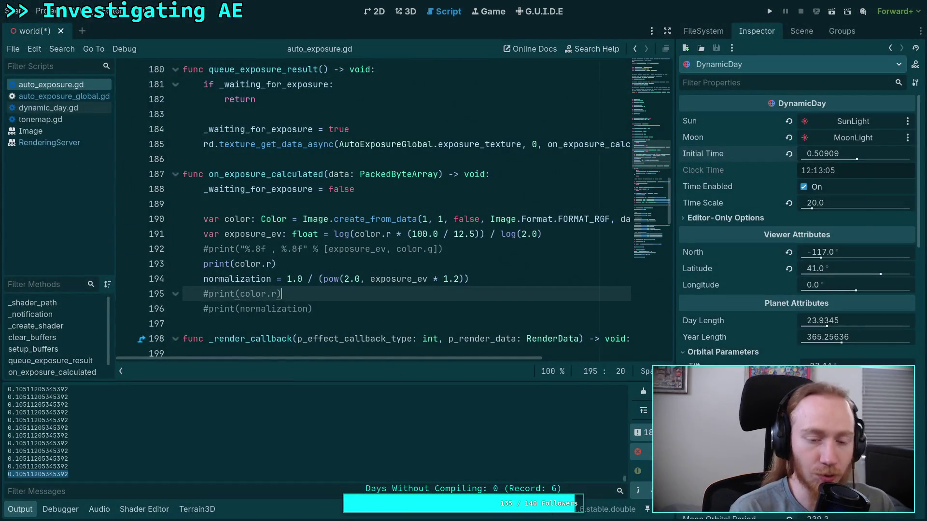
# Step: Bring up the Python REPL and scroll back through its earlier output
pyautogui.press('super+3')
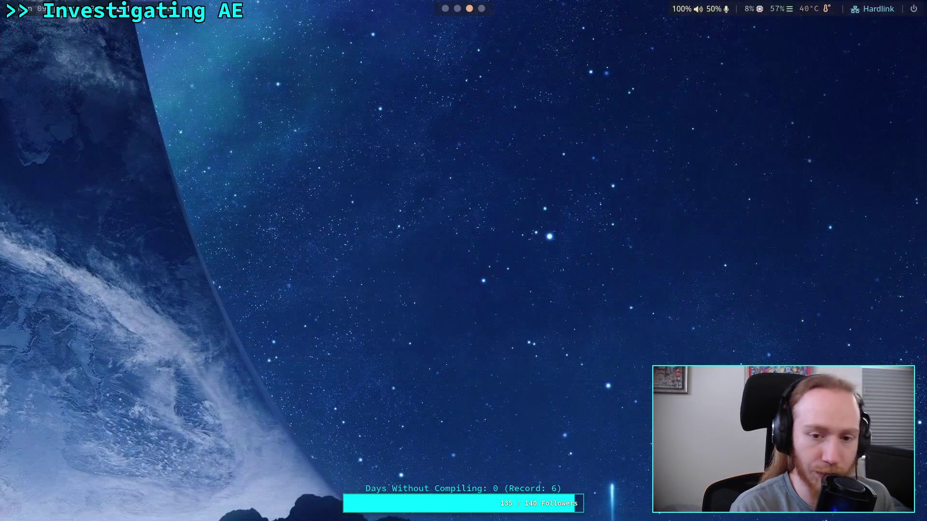
pyautogui.press('super+2')
pyautogui.hotkey('ctrl', 'b')
pyautogui.press('4')
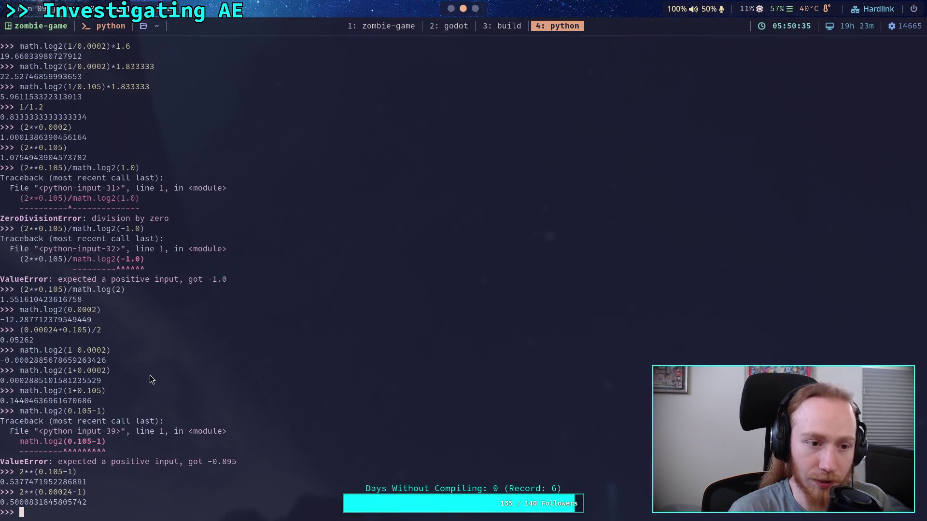
pyautogui.hotkey('ctrl', 'b')
pyautogui.press('[')
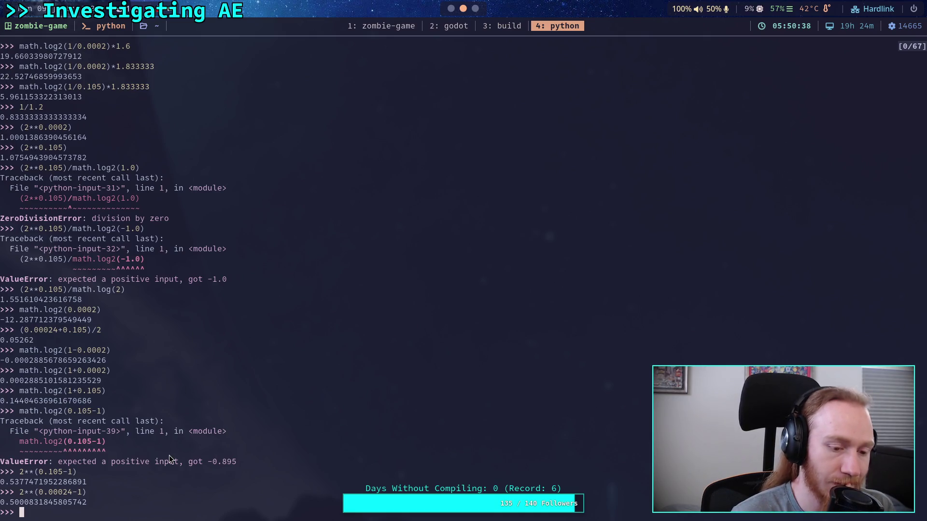
pyautogui.press('Up')
pyautogui.press('Up')
pyautogui.press('End')
pyautogui.press('Up')
pyautogui.press('Up')
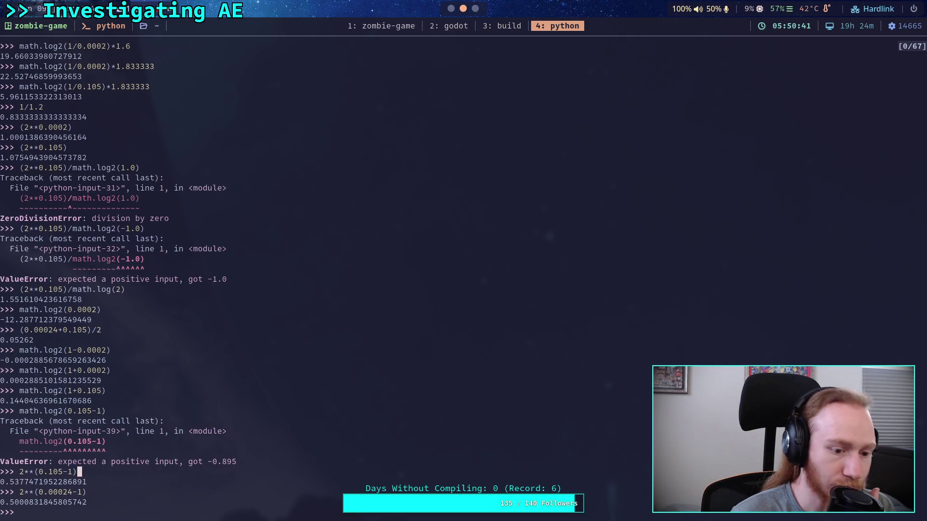
pyautogui.press('Down')
pyautogui.press('Down')
pyautogui.press('Down')
pyautogui.press('q')
# Step: Recompute the earlier calculation as log2(1/0.00024)*1.833333 ≈ 22.045
pyautogui.press('Up')
pyautogui.press('Up')
pyautogui.press('Up')
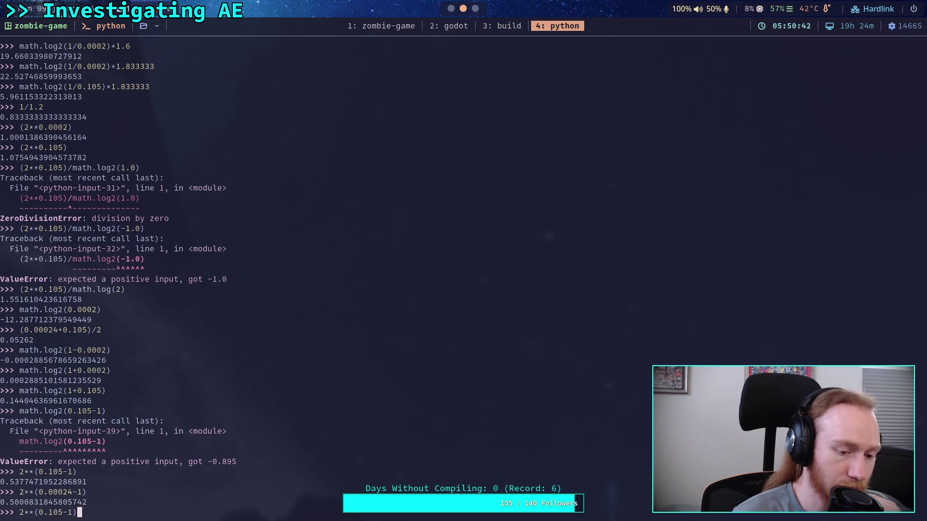
pyautogui.press('Up')
pyautogui.press('Up')
pyautogui.press('Up')
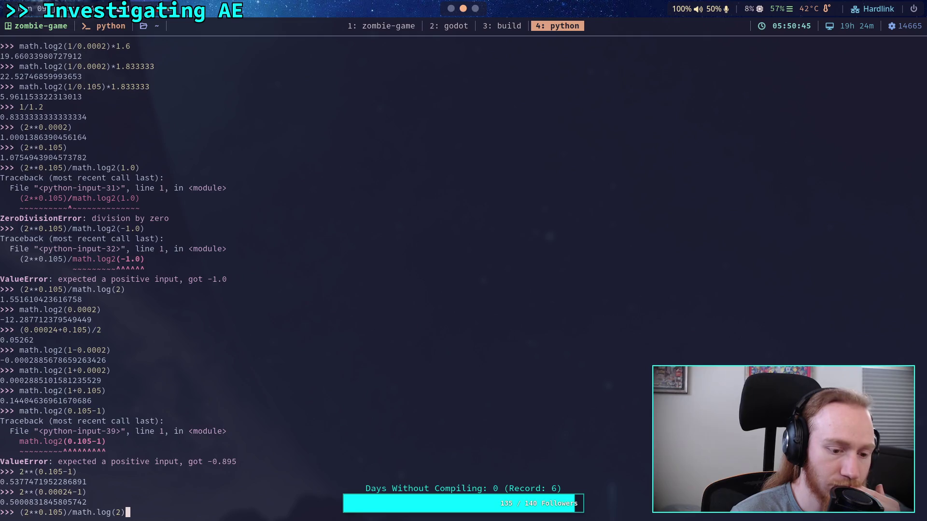
pyautogui.press('Up')
pyautogui.press('Up')
pyautogui.press('Up')
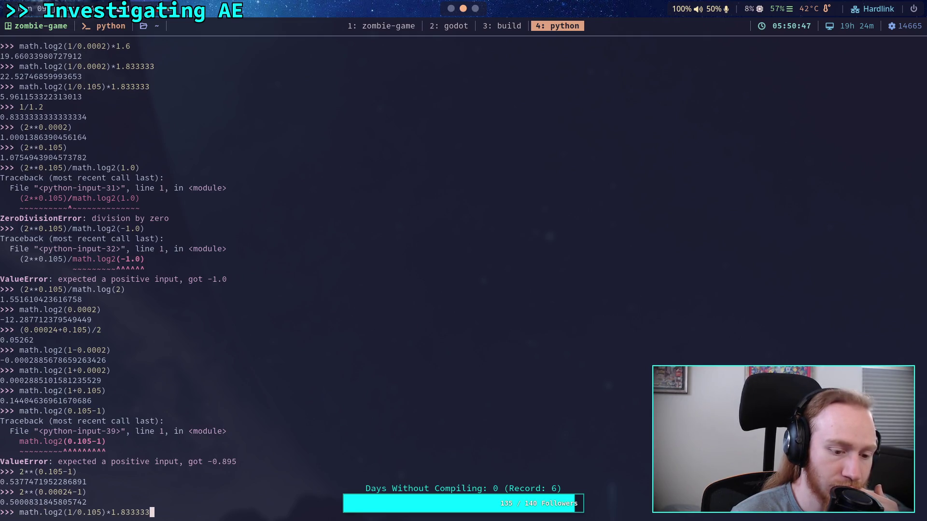
pyautogui.press('Left')
pyautogui.press('Left')
pyautogui.press('Left')
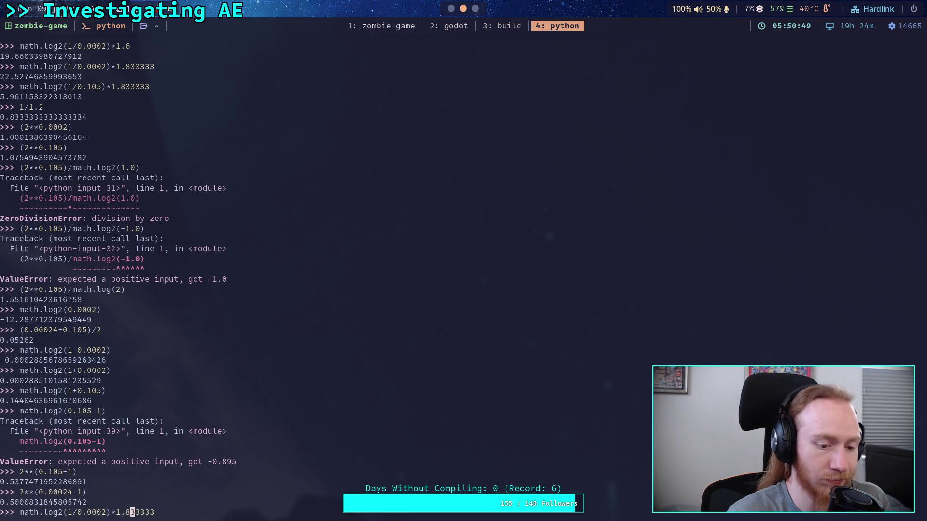
pyautogui.write('4')
pyautogui.press('Return')
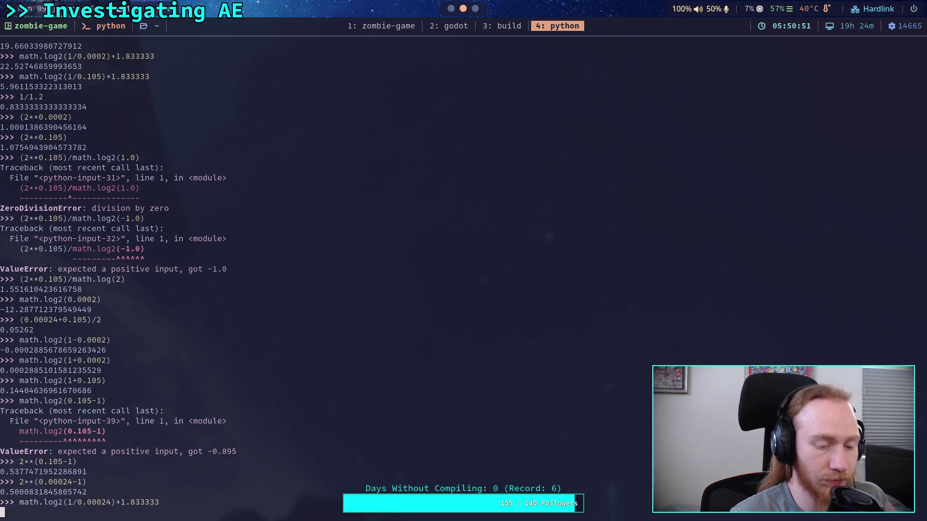
# Step: Compute log2(1/0.105)*1.833333 ≈ 5.961, then bring Firefox to the front
pyautogui.press('Up')
pyautogui.press('Left')
pyautogui.press('Left')
pyautogui.press('Left')
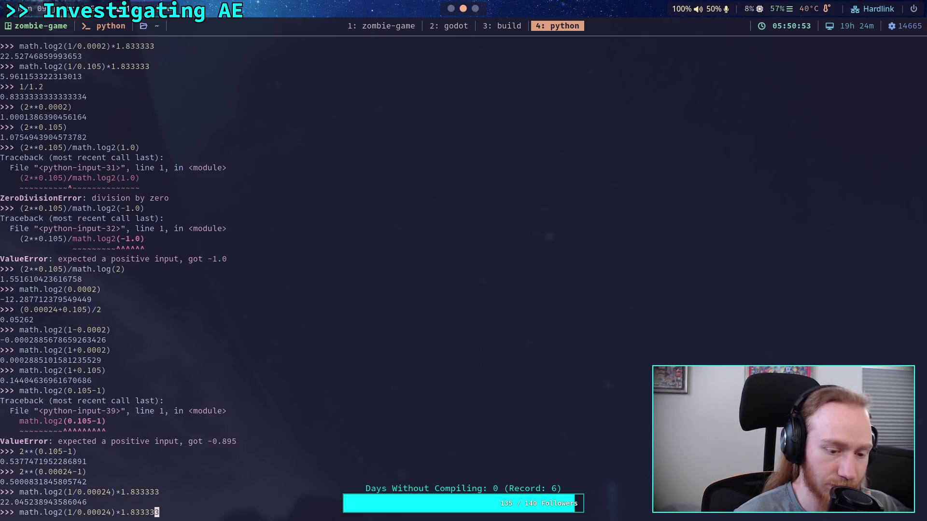
pyautogui.press('BackSpace')
pyautogui.press('BackSpace')
pyautogui.press('BackSpace')
pyautogui.press('BackSpace')
pyautogui.write('105')
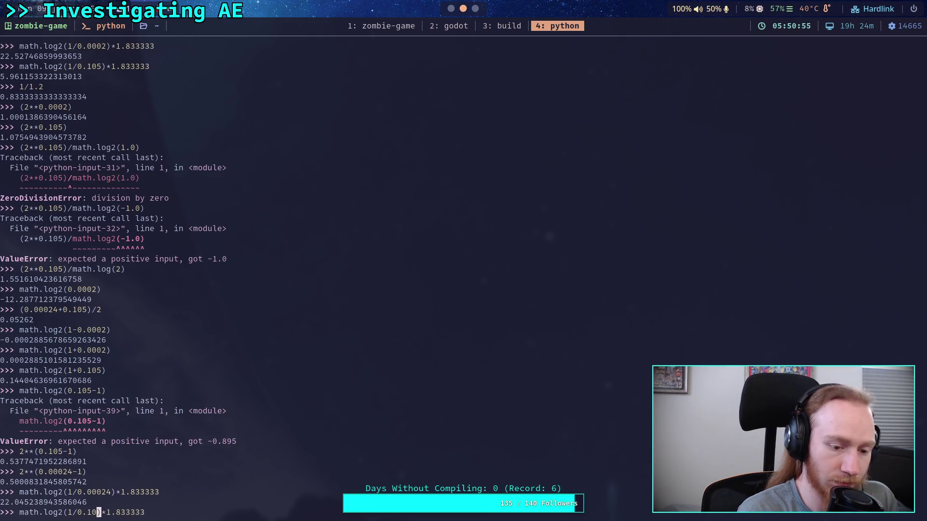
pyautogui.press('Return')
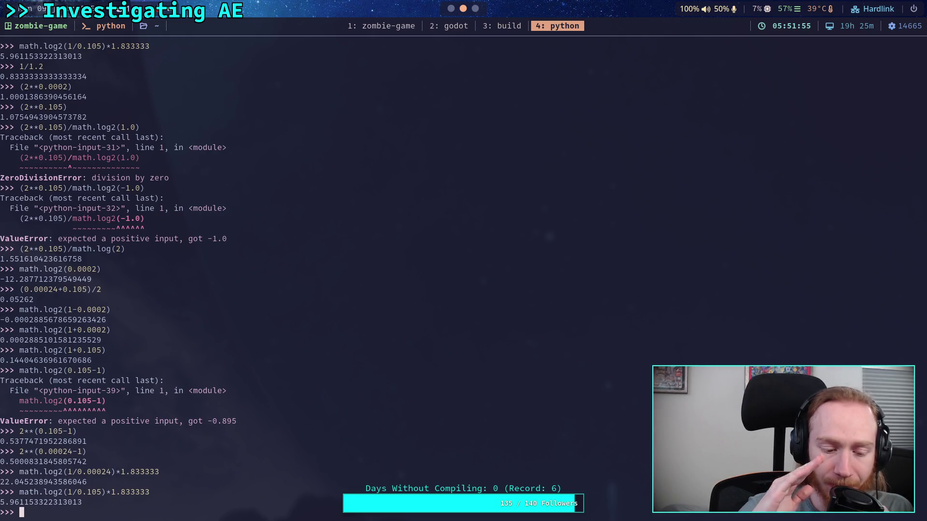
pyautogui.press('super+3')
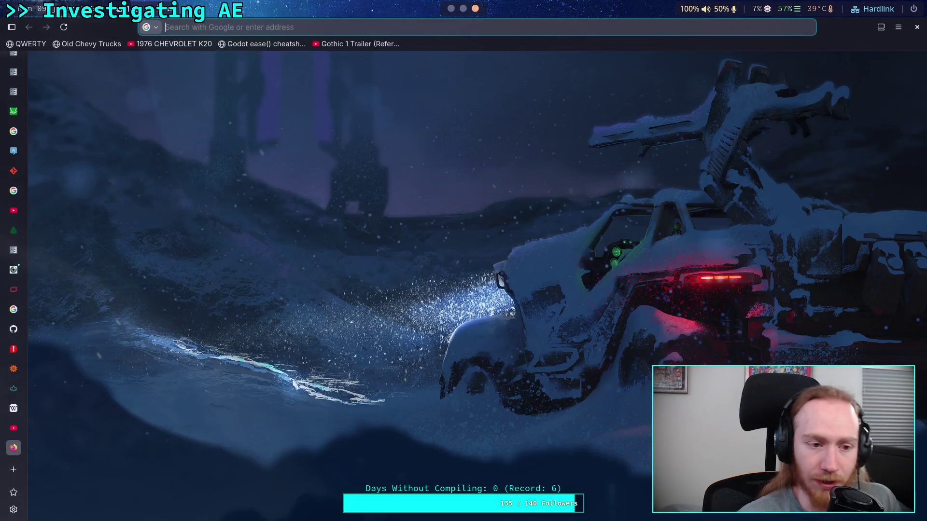
# Step: Hide the max of f and g curve and plot the line y = −2x + 3
pyautogui.click(21, 115)
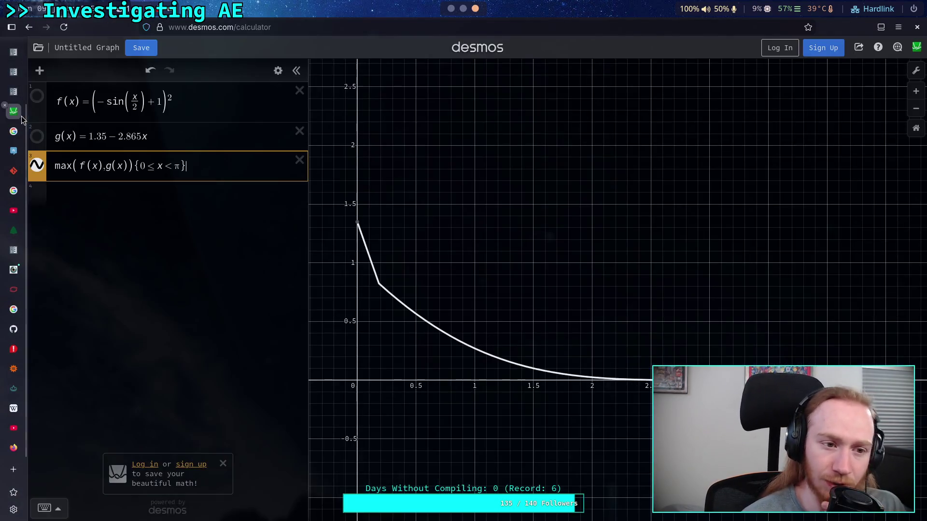
pyautogui.click(41, 163)
pyautogui.click(100, 191)
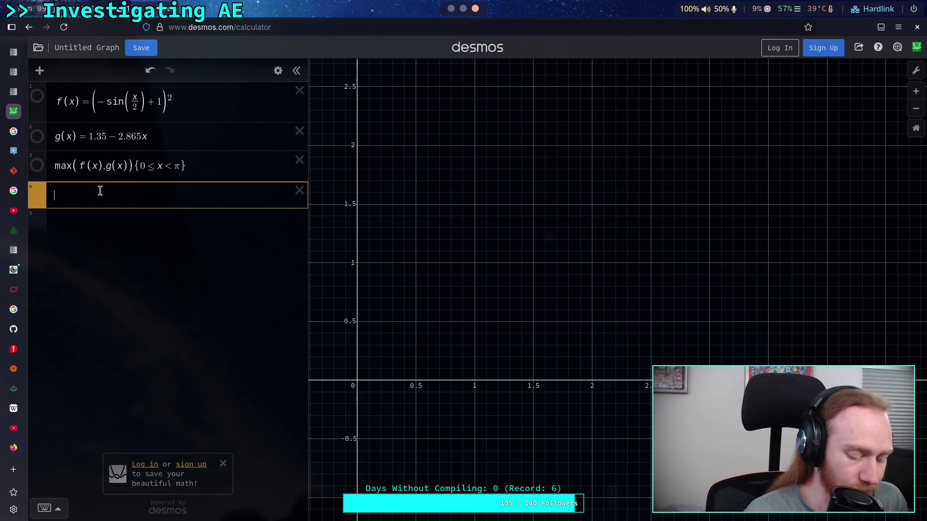
pyautogui.write('y=')
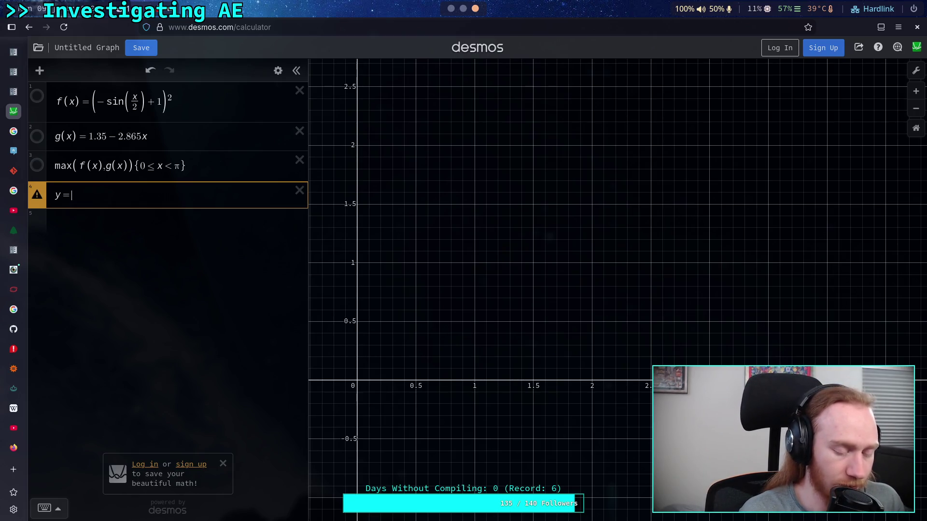
pyautogui.write('-2x+5')
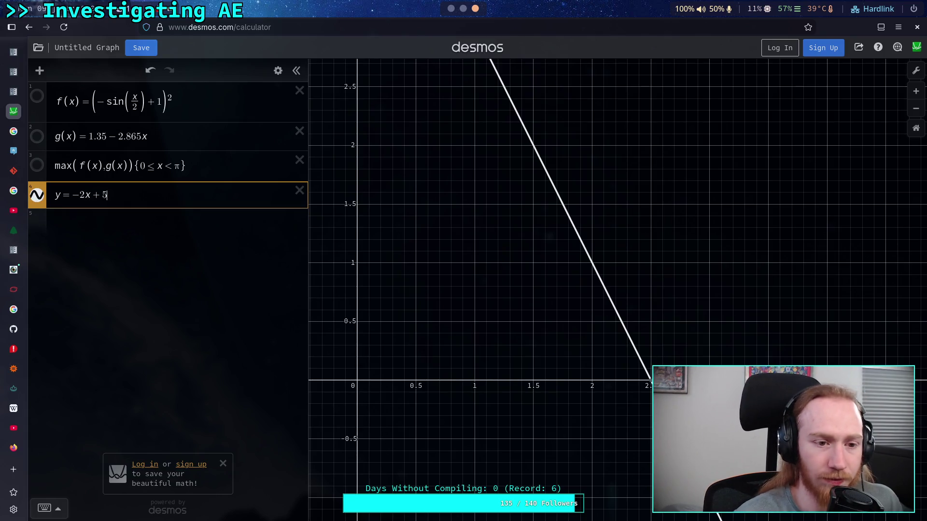
pyautogui.press('BackSpace')
pyautogui.write('3')
# Step: Frame the line in the graph and mark its y-intercept at (0, 3)
pyautogui.moveTo(400, 157)
pyautogui.mouseDown()
pyautogui.moveTo(486, 272)
pyautogui.moveTo(476, 255)
pyautogui.mouseUp()
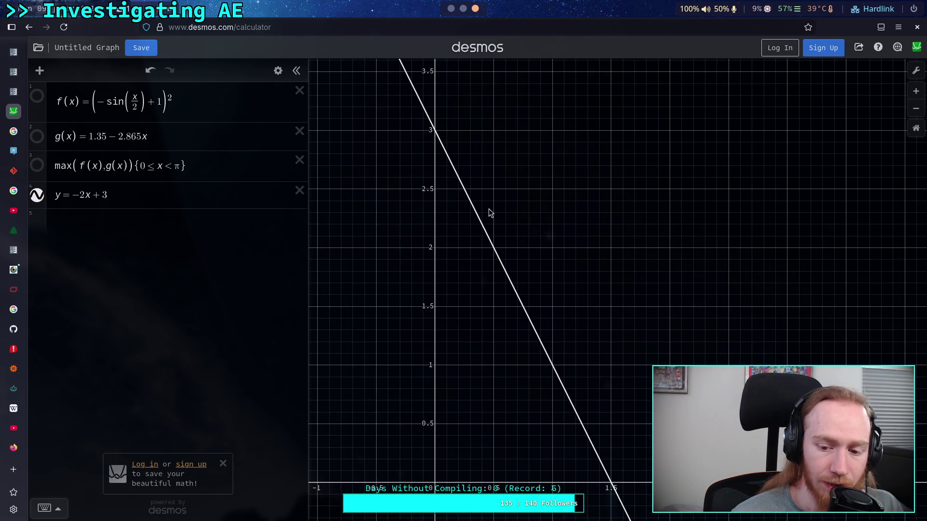
pyautogui.moveTo(490, 213); pyautogui.dragTo(448, 214)
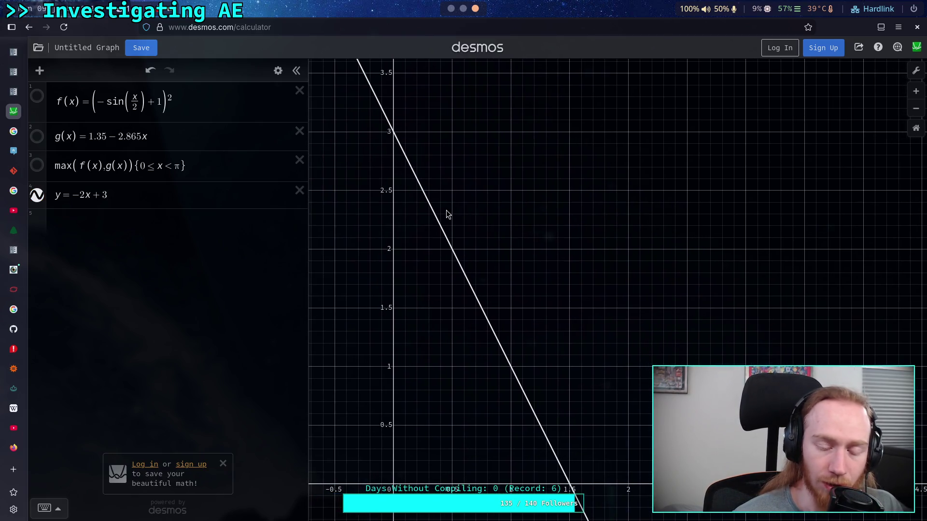
pyautogui.click(393, 133)
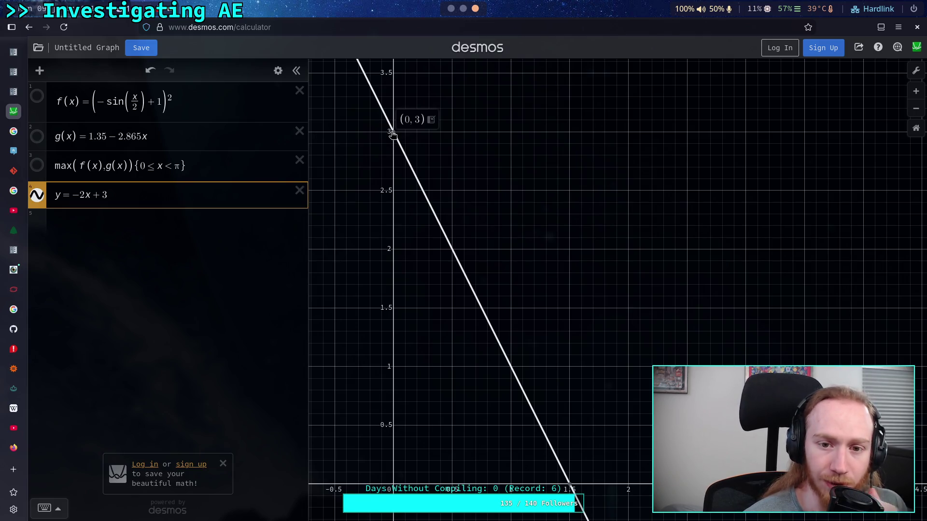
pyautogui.moveTo(575, 490)
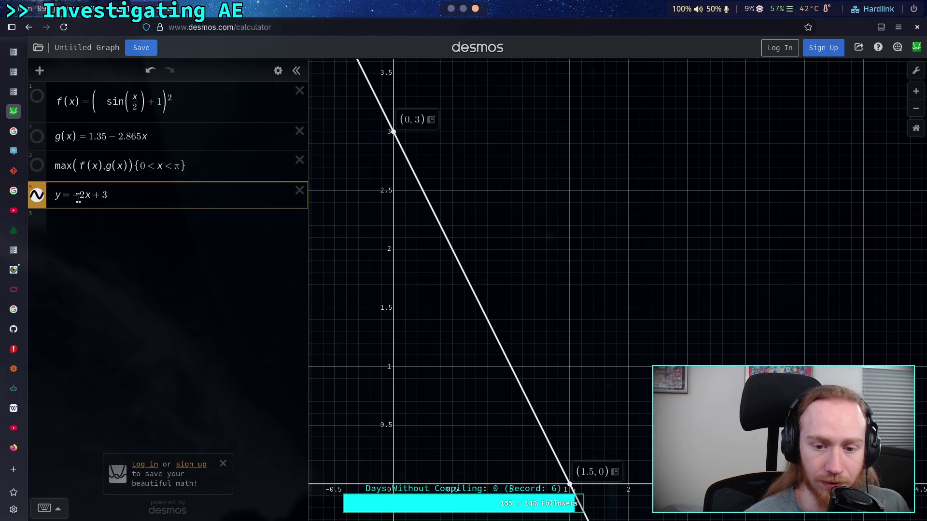
pyautogui.click(142, 224)
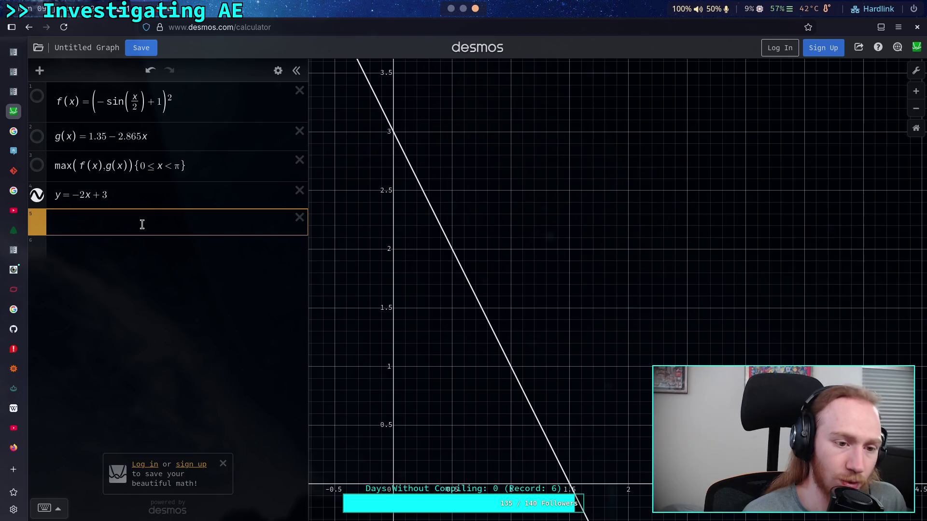
# Step: Plot y = 2x and mark its point at the origin
pyautogui.write('f')
pyautogui.press('BackSpace')
pyautogui.write('y=')
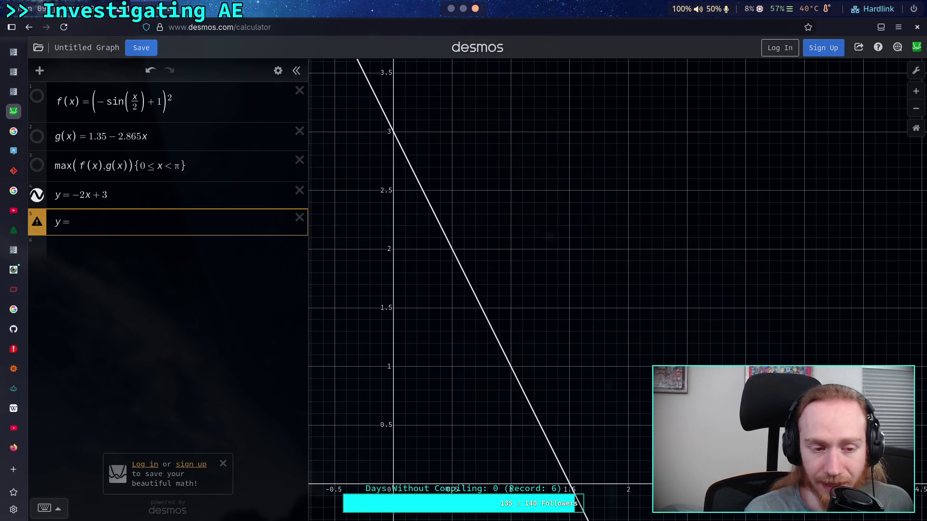
pyautogui.write('2x')
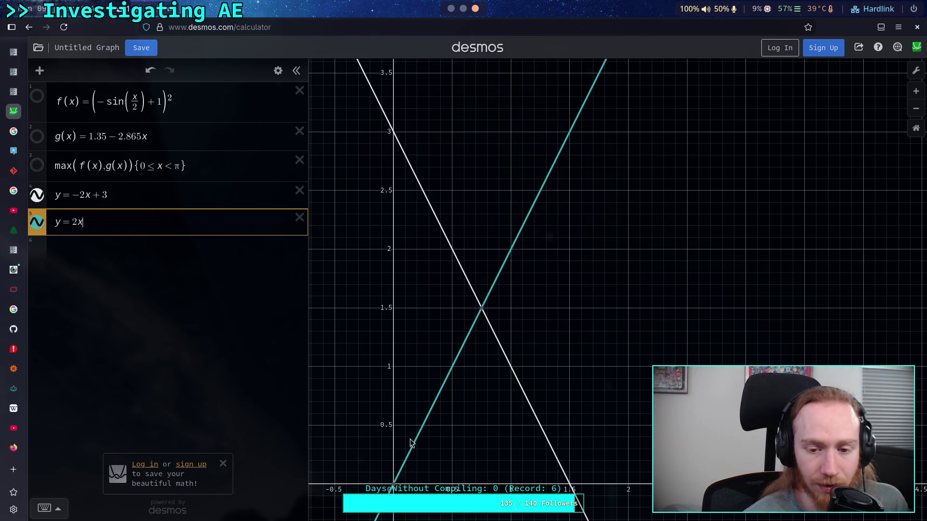
pyautogui.click(394, 484)
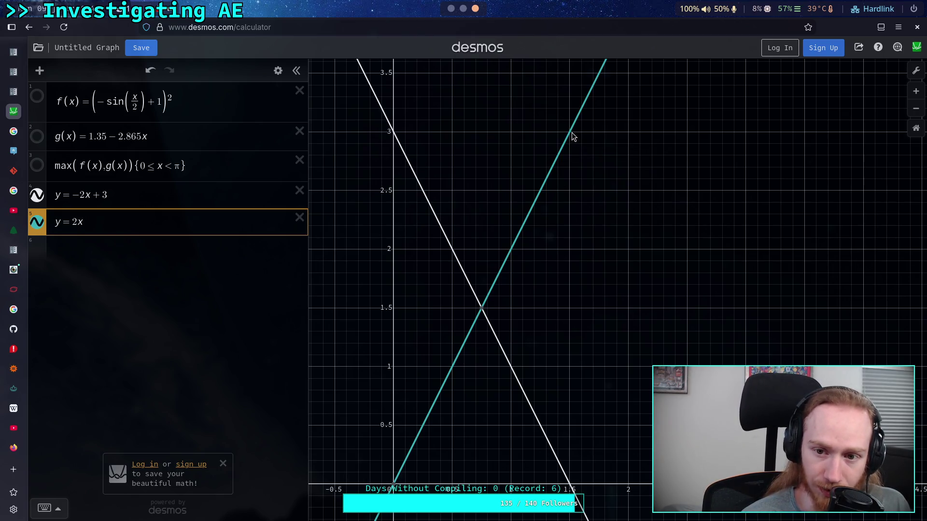
pyautogui.click(130, 245)
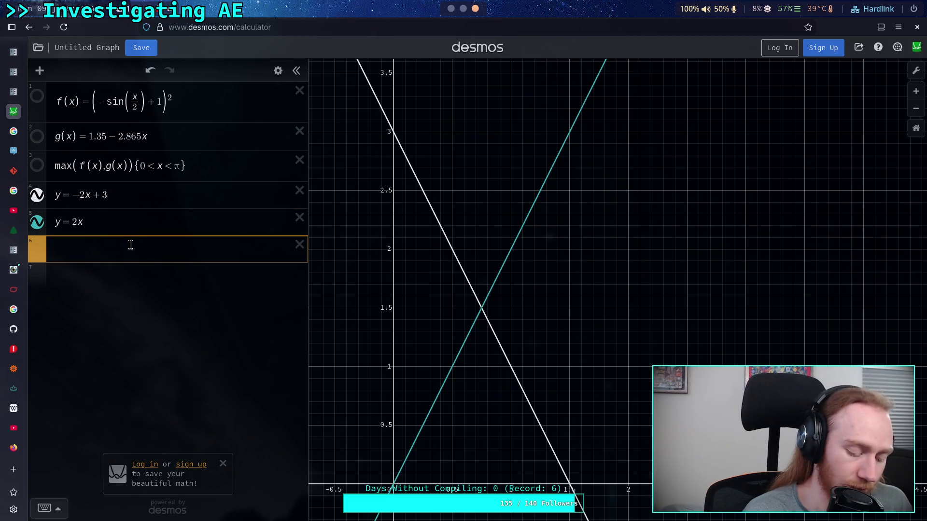
# Step: Enter log₂(x) with 2 as the subscript base
pyautogui.write('log2(')
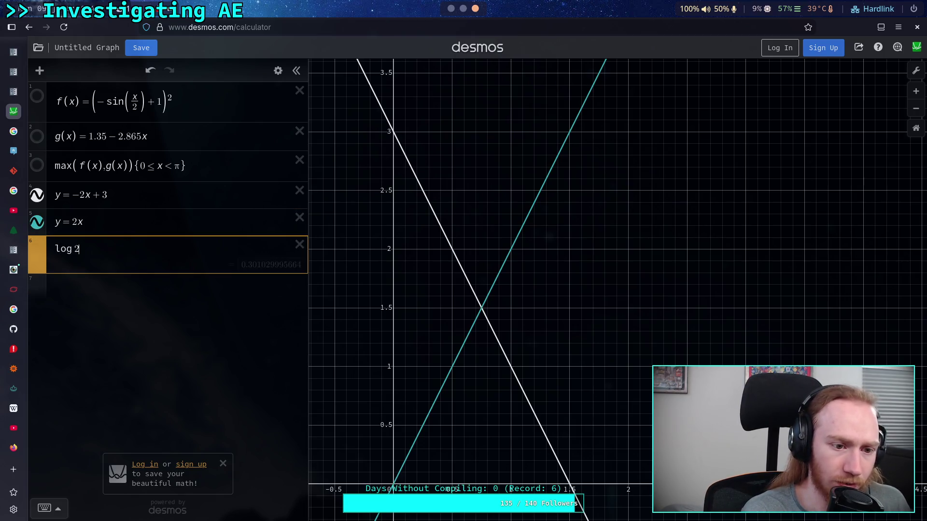
pyautogui.press('BackSpace')
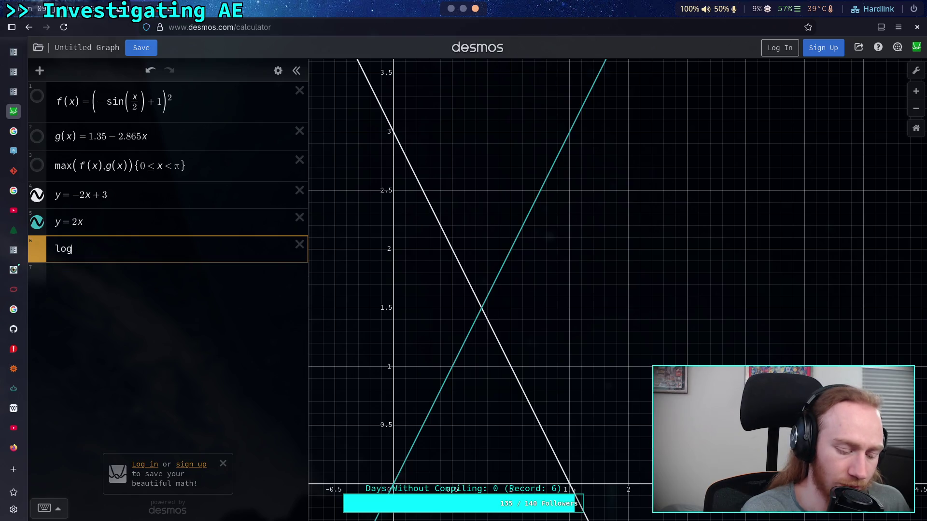
pyautogui.write('_2')
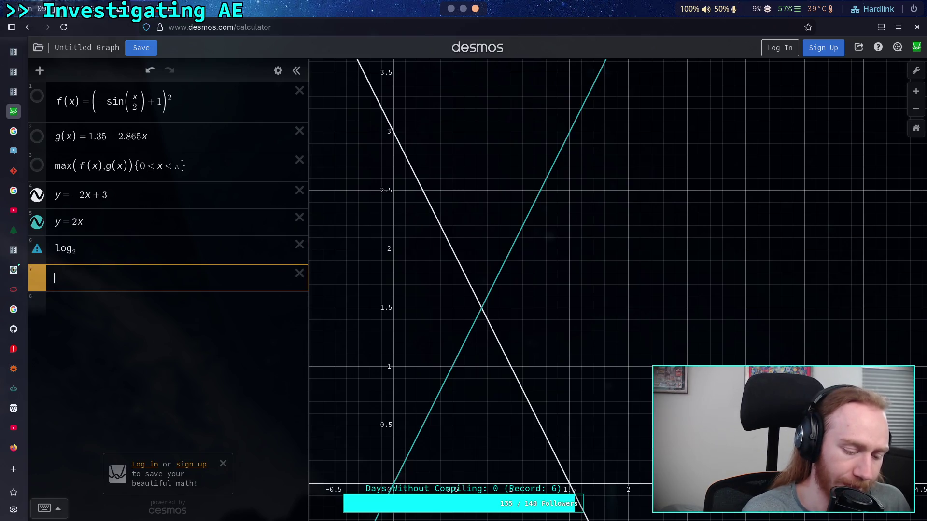
pyautogui.press('Right')
pyautogui.write('(x')
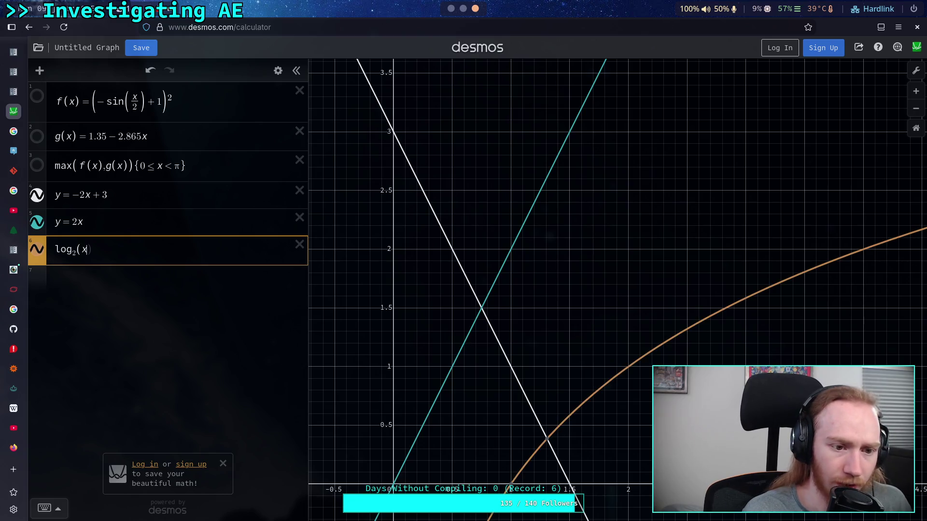
# Step: Recentre the graph on the log curve's intersections and place the cursor before log₂(x)
pyautogui.moveTo(630, 434); pyautogui.dragTo(542, 271)
pyautogui.scroll(-2, 470, 389)
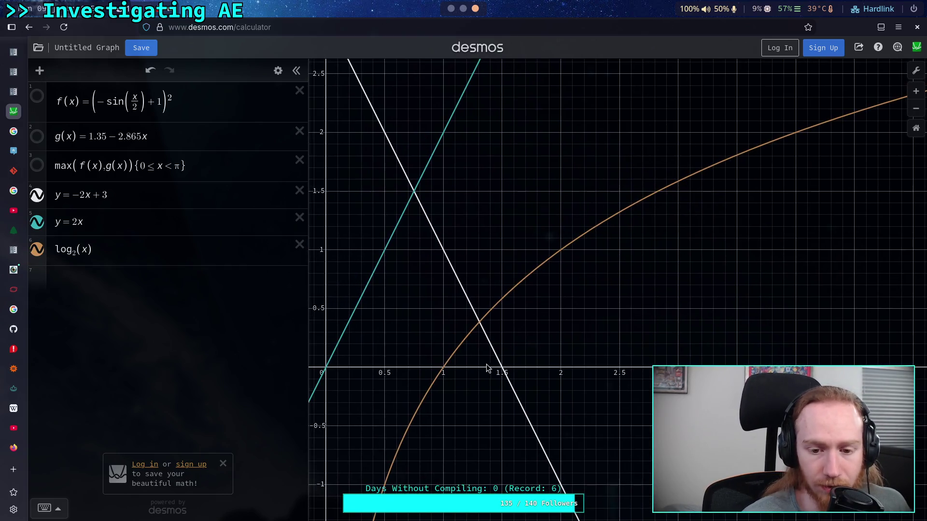
pyautogui.moveTo(471, 389)
pyautogui.mouseDown()
pyautogui.moveTo(486, 289)
pyautogui.moveTo(456, 321)
pyautogui.moveTo(428, 424)
pyautogui.moveTo(459, 356)
pyautogui.moveTo(480, 363)
pyautogui.moveTo(476, 374)
pyautogui.mouseUp()
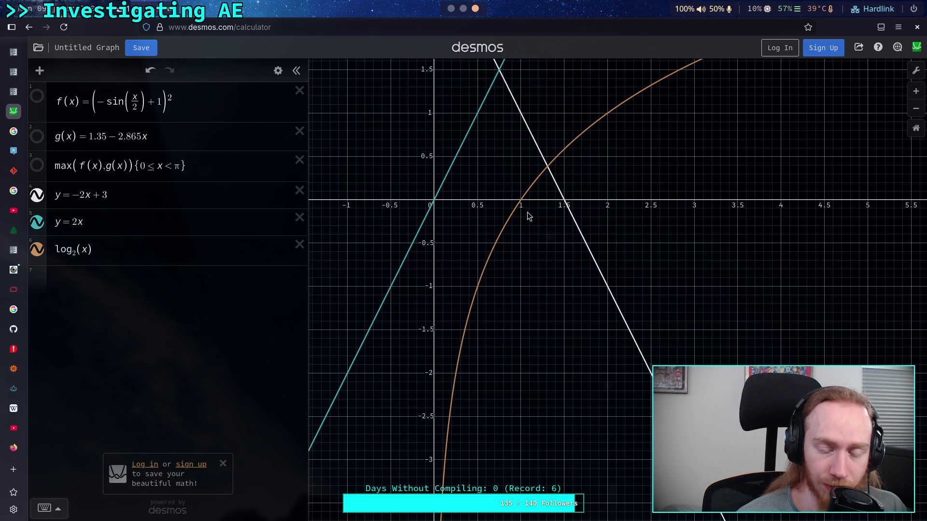
pyautogui.moveTo(525, 207)
pyautogui.mouseDown()
pyautogui.moveTo(515, 299)
pyautogui.moveTo(504, 266)
pyautogui.mouseUp()
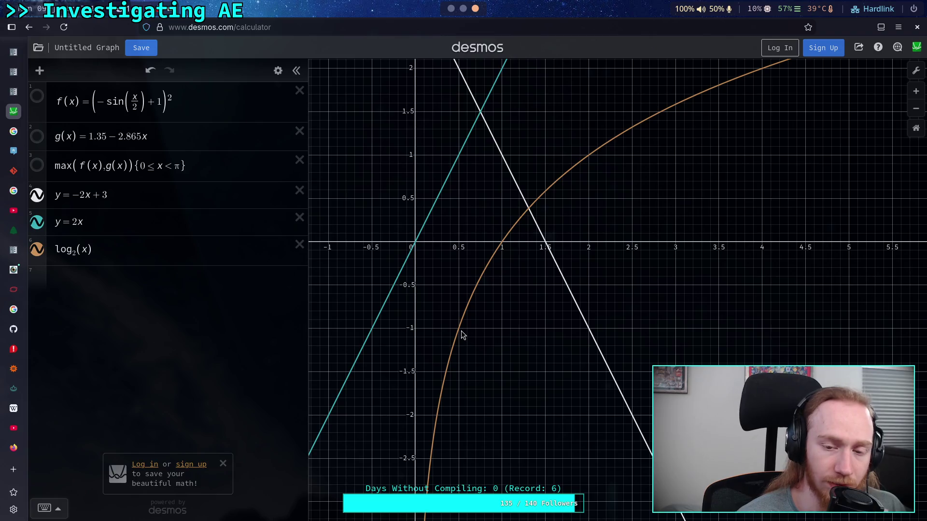
pyautogui.click(57, 250)
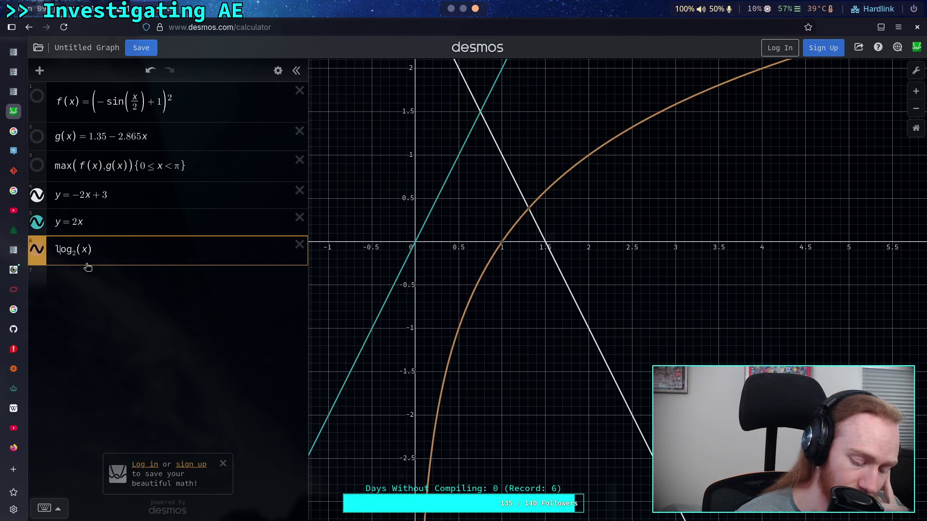
pyautogui.click(87, 267)
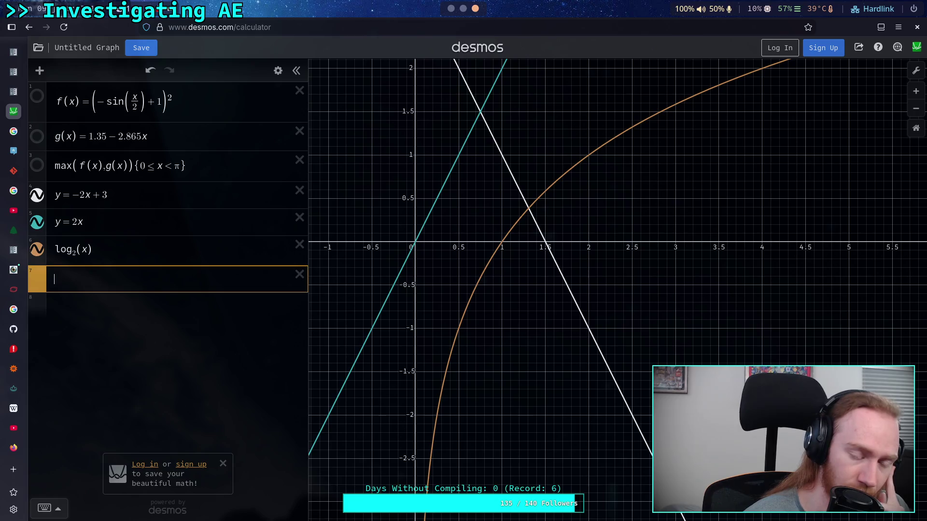
pyautogui.click(73, 247)
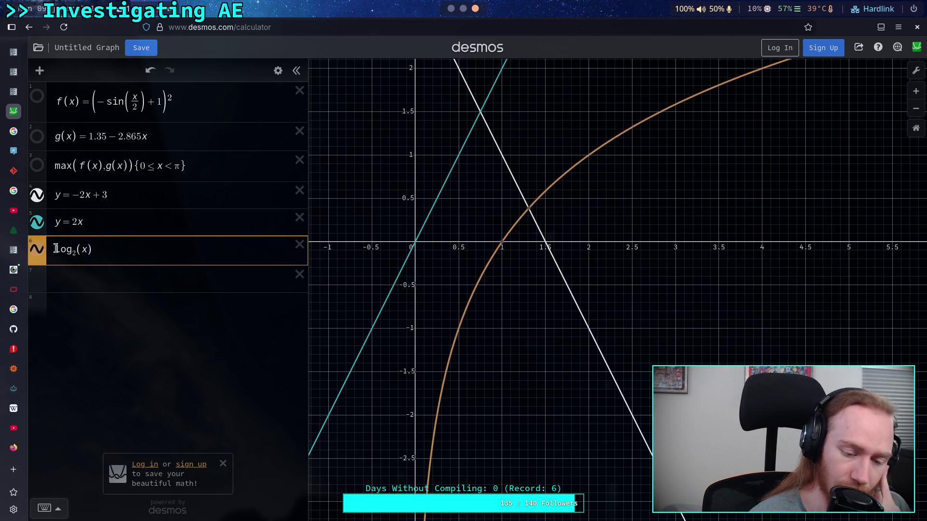
# Step: Flip the curve to −log₂(x), then delete the minus to restore log₂(x)
pyautogui.write('-')
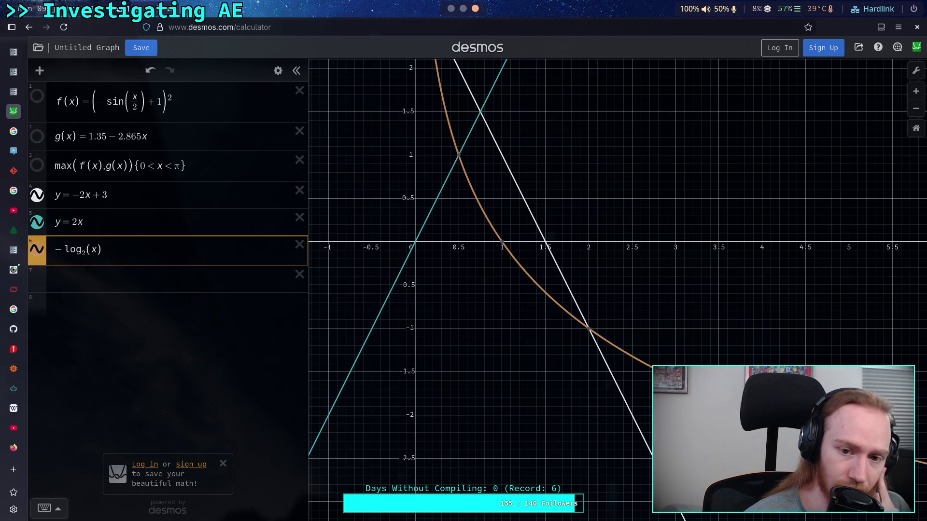
pyautogui.moveTo(429, 348)
pyautogui.mouseDown()
pyautogui.moveTo(424, 389)
pyautogui.moveTo(439, 479)
pyautogui.moveTo(459, 466)
pyautogui.moveTo(420, 424)
pyautogui.mouseUp()
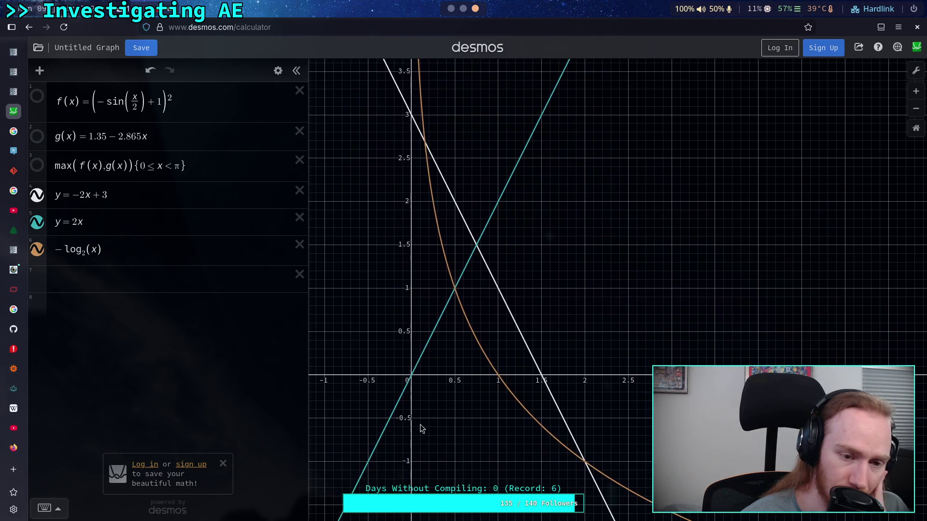
pyautogui.click(63, 248)
pyautogui.press('BackSpace')
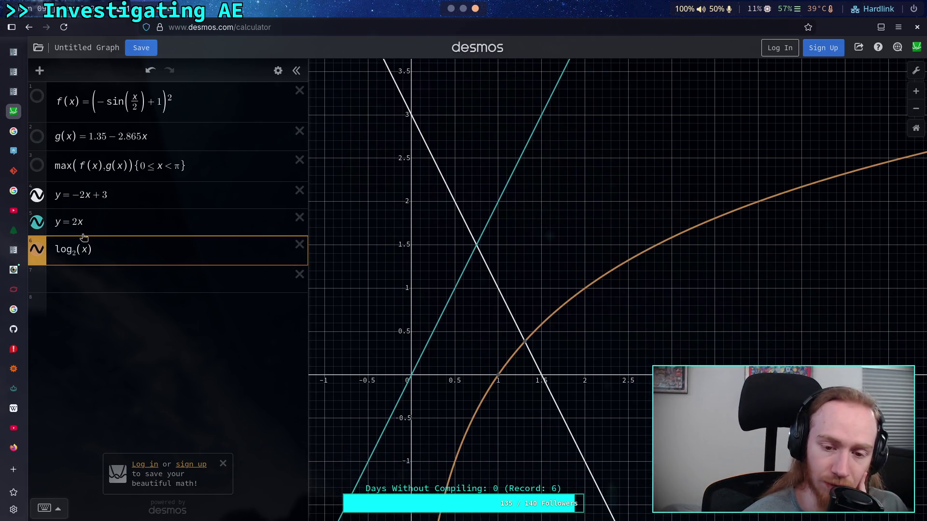
pyautogui.moveTo(426, 406)
pyautogui.mouseDown()
pyautogui.moveTo(446, 295)
pyautogui.moveTo(441, 299)
pyautogui.mouseUp()
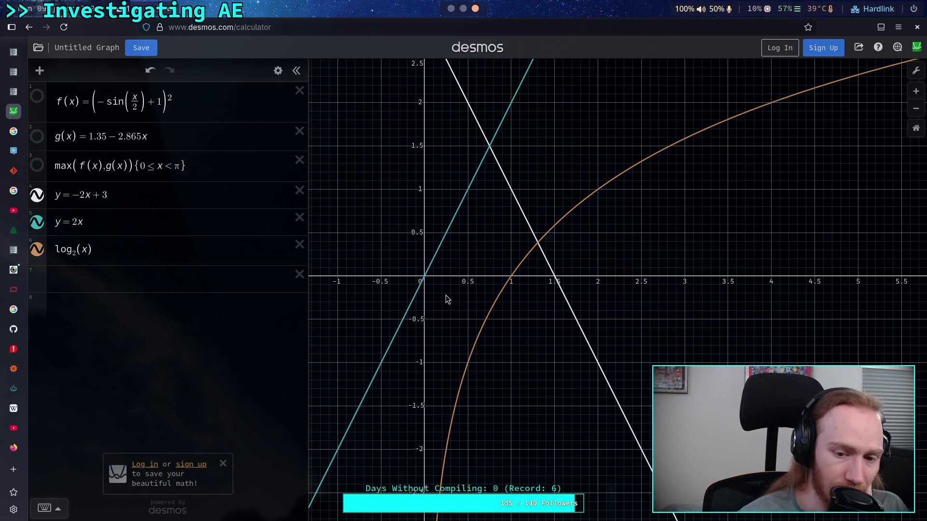
pyautogui.moveTo(444, 372); pyautogui.dragTo(446, 380)
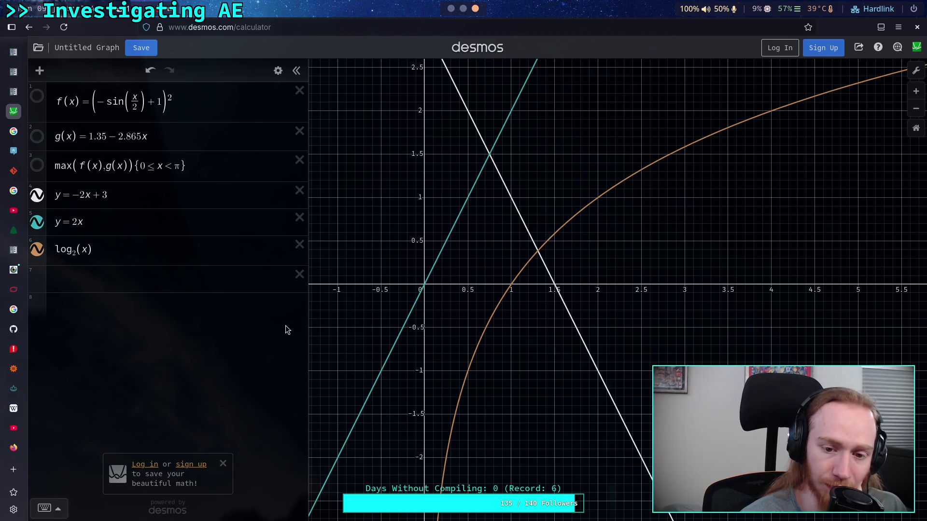
# Step: Briefly retry the minus sign, remove it, and reframe the view around the log₂ curve
pyautogui.click(82, 249)
pyautogui.write('-')
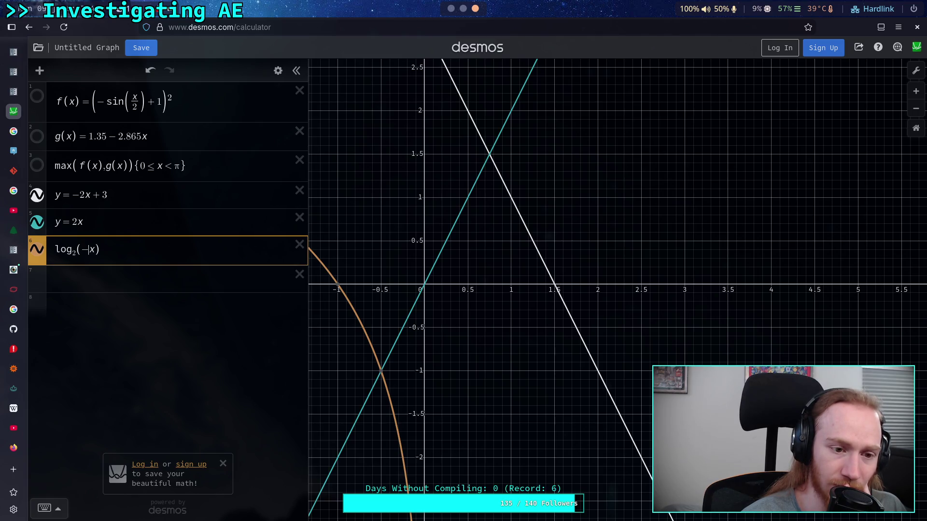
pyautogui.press('BackSpace')
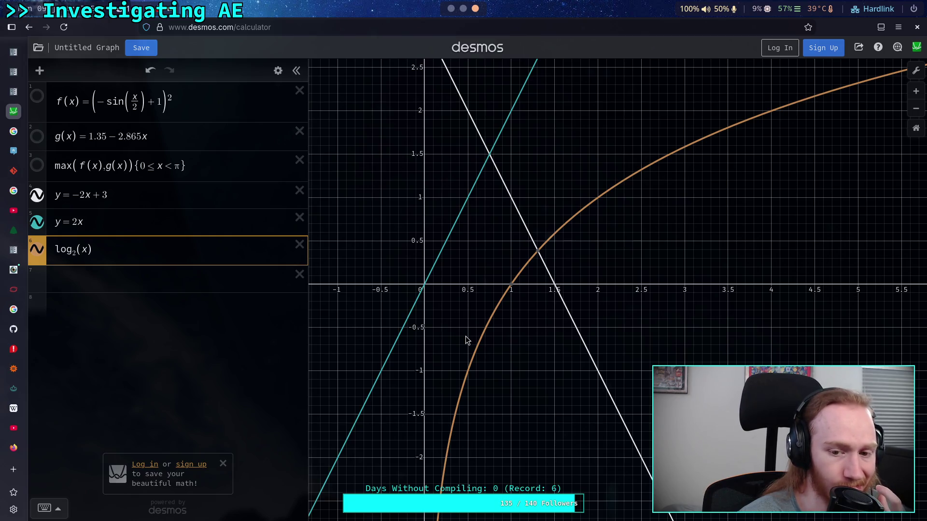
pyautogui.moveTo(466, 336)
pyautogui.mouseDown()
pyautogui.moveTo(420, 369)
pyautogui.moveTo(409, 391)
pyautogui.moveTo(372, 407)
pyautogui.moveTo(477, 409)
pyautogui.moveTo(323, 403)
pyautogui.mouseUp()
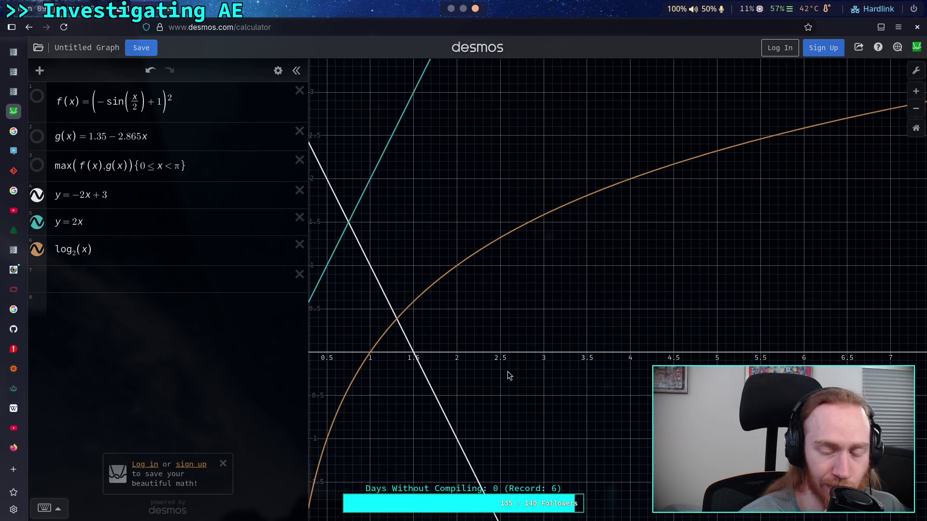
pyautogui.scroll(-5, 505, 371)
pyautogui.moveTo(506, 372)
pyautogui.mouseDown()
pyautogui.moveTo(485, 383)
pyautogui.moveTo(520, 388)
pyautogui.mouseUp()
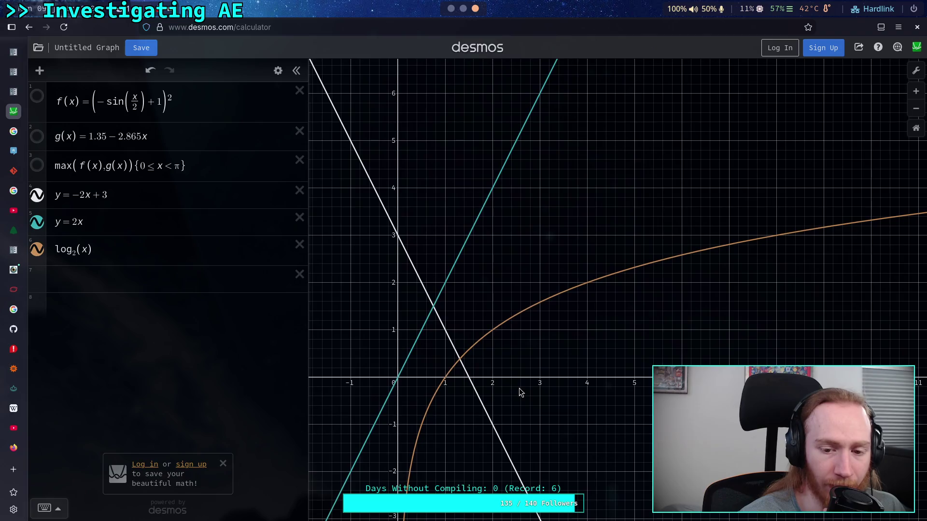
# Step: Trace the log₂(x) curve from about x = 1.1 toward its zero crossing
pyautogui.click(450, 372)
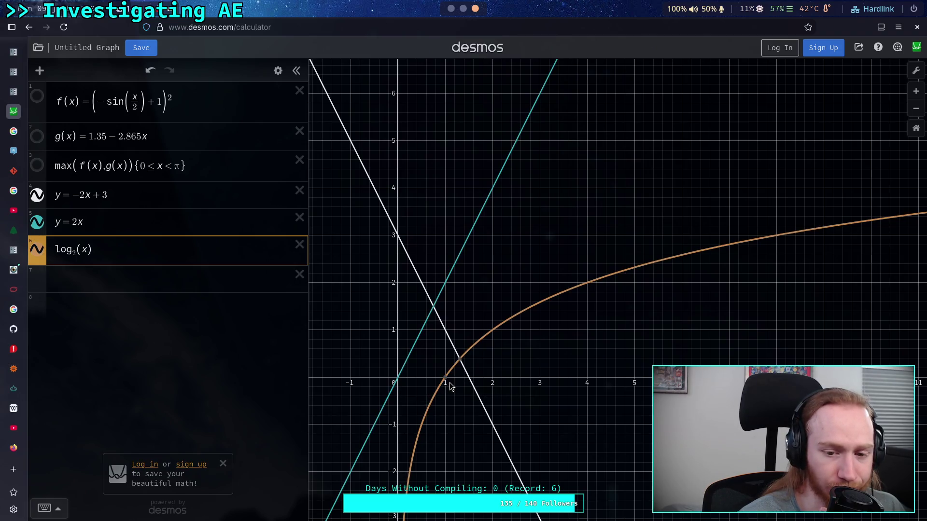
pyautogui.scroll(4, 450, 386)
pyautogui.click(491, 399)
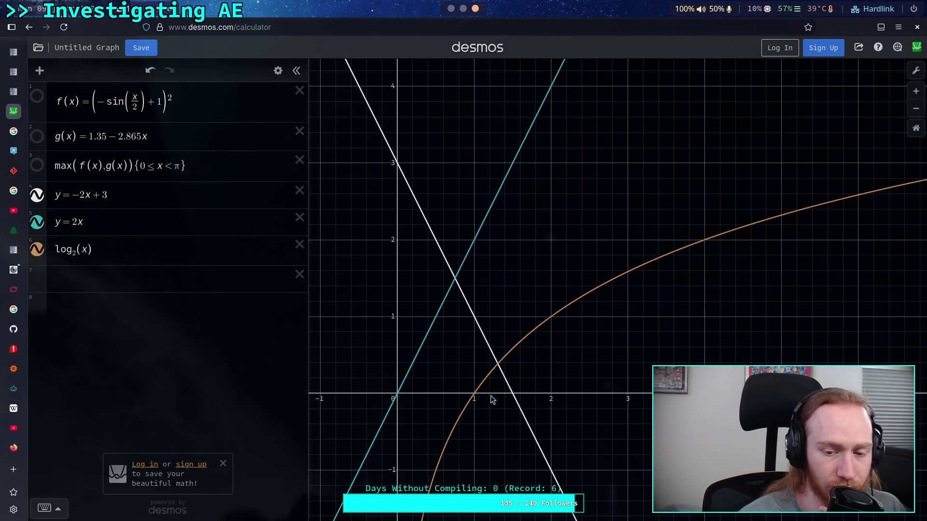
pyautogui.click(481, 387)
pyautogui.moveTo(481, 387)
pyautogui.mouseDown()
pyautogui.moveTo(477, 392)
pyautogui.moveTo(486, 381)
pyautogui.mouseUp()
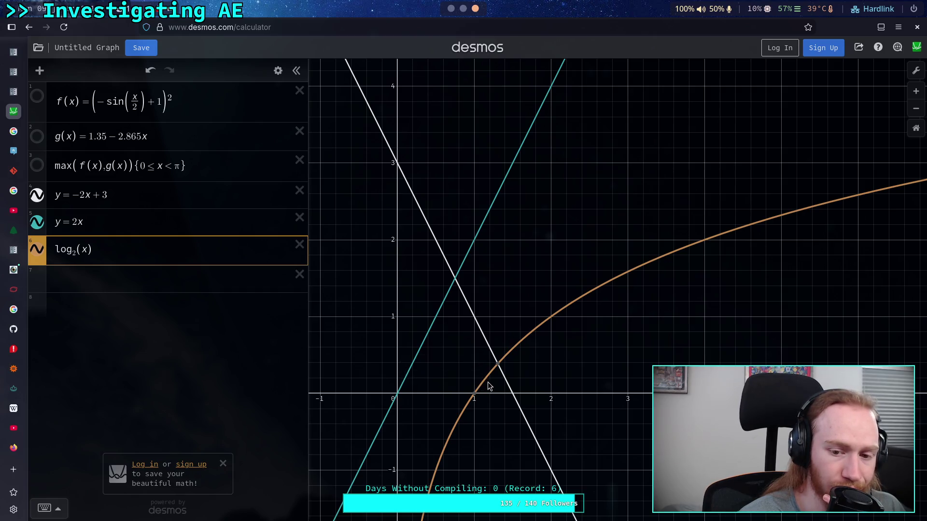
pyautogui.scroll(-2, 485, 391)
pyautogui.scroll(-2, 483, 394)
pyautogui.moveTo(484, 413)
pyautogui.mouseDown()
pyautogui.moveTo(459, 418)
pyautogui.moveTo(496, 424)
pyautogui.mouseUp()
# Step: Try log₂(−x) to view the negative-x side, then restore log₂(x)
pyautogui.write('-')
pyautogui.moveTo(373, 317); pyautogui.dragTo(445, 279)
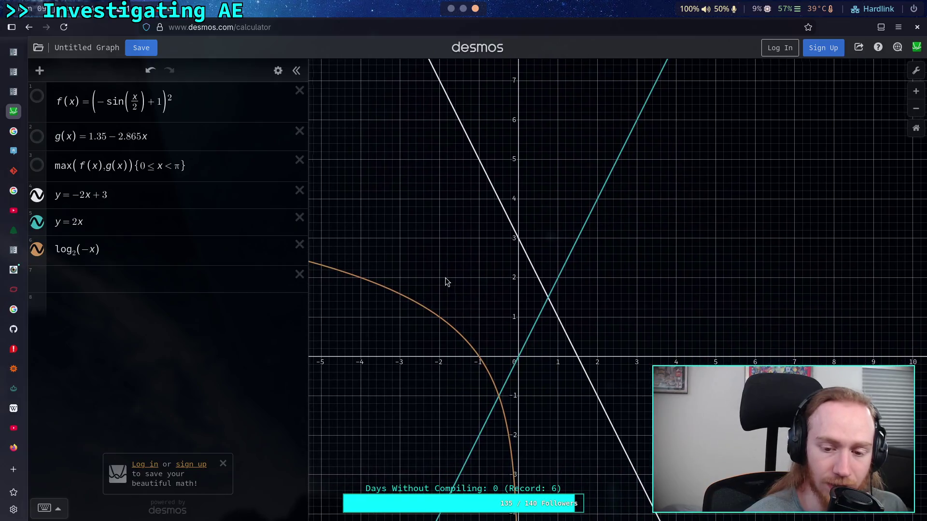
pyautogui.click(88, 248)
pyautogui.press('BackSpace')
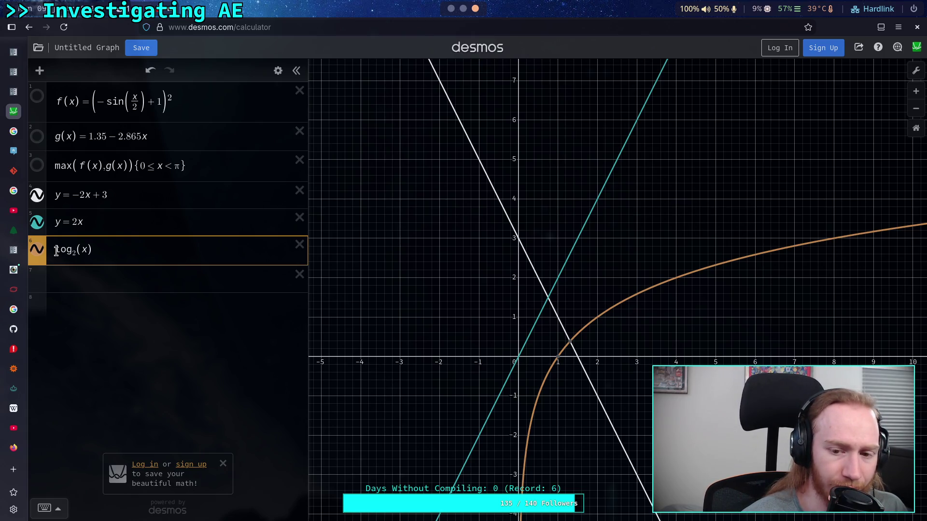
pyautogui.click(97, 277)
pyautogui.write('2')
pyautogui.write('*(')
pyautogui.press('BackSpace')
pyautogui.write('^x')
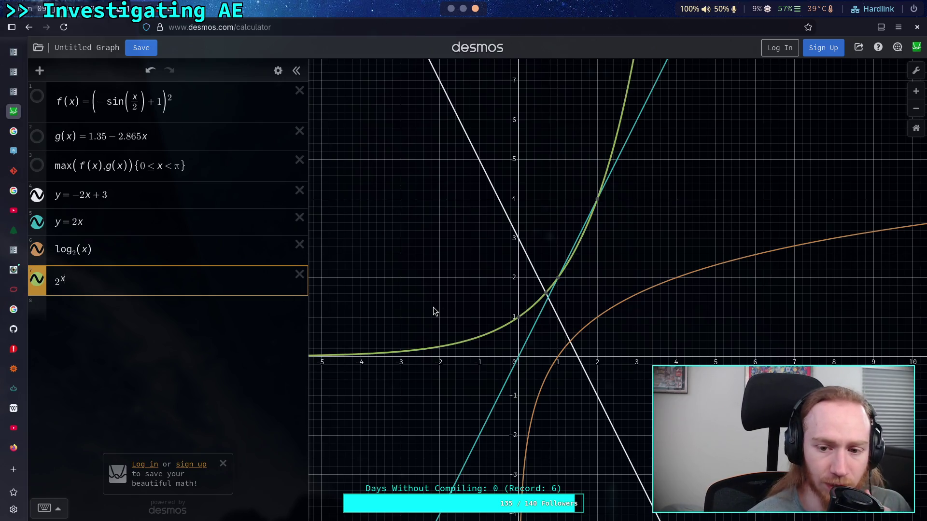
pyautogui.moveTo(434, 308); pyautogui.dragTo(418, 331)
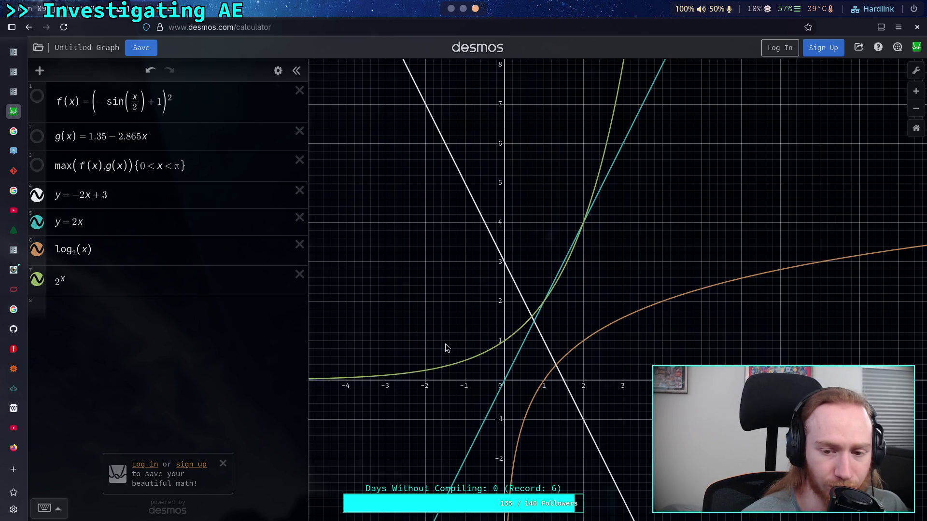
pyautogui.moveTo(464, 353); pyautogui.dragTo(454, 381)
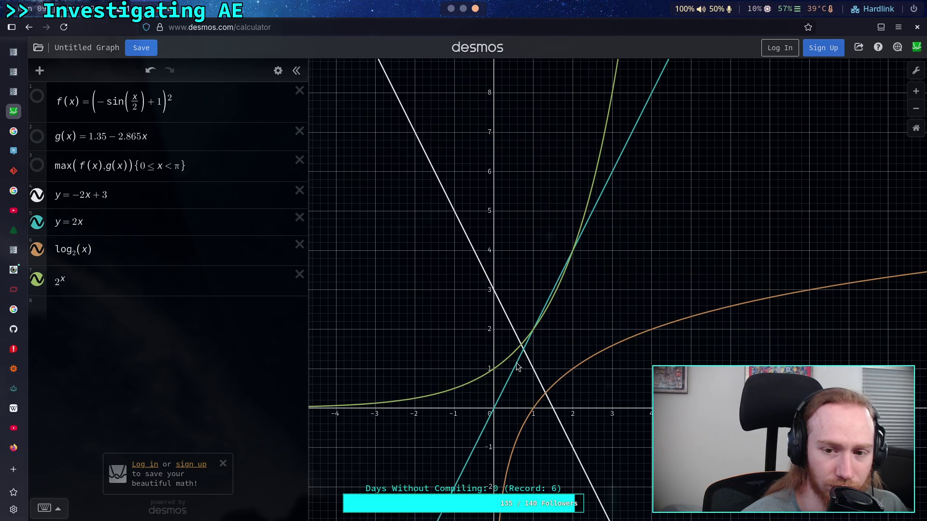
pyautogui.moveTo(595, 331); pyautogui.dragTo(595, 357)
pyautogui.click(503, 384)
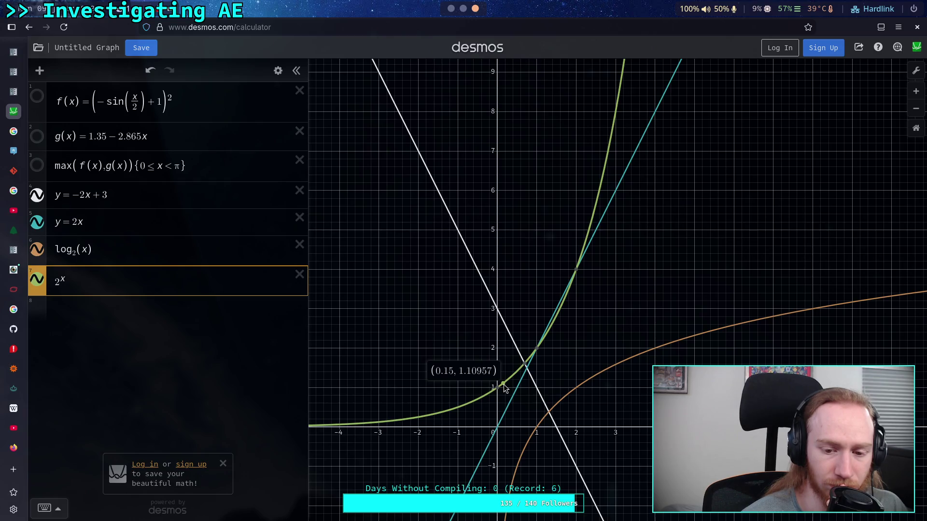
pyautogui.moveTo(401, 364); pyautogui.dragTo(446, 355)
pyautogui.moveTo(490, 407)
pyautogui.mouseDown()
pyautogui.moveTo(368, 422)
pyautogui.moveTo(410, 387)
pyautogui.moveTo(504, 384)
pyautogui.moveTo(483, 409)
pyautogui.moveTo(418, 406)
pyautogui.mouseUp()
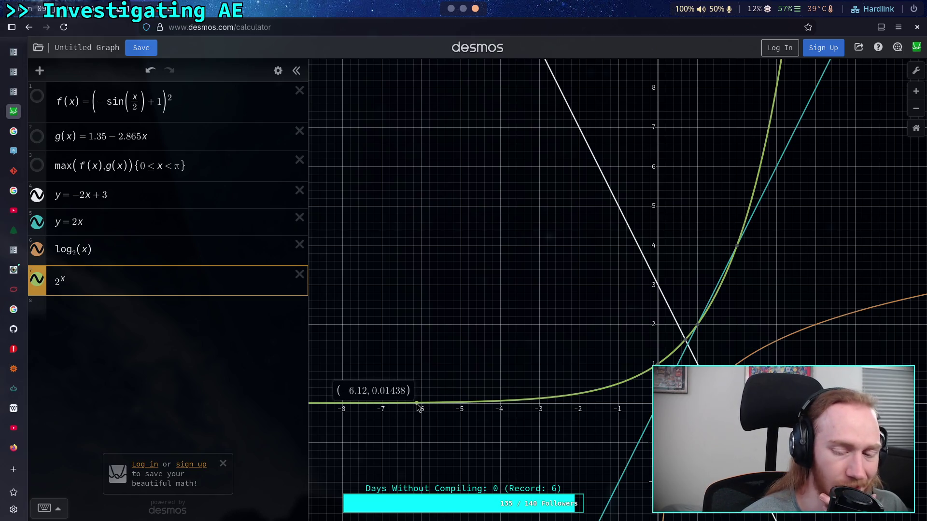
pyautogui.moveTo(419, 407); pyautogui.dragTo(397, 408)
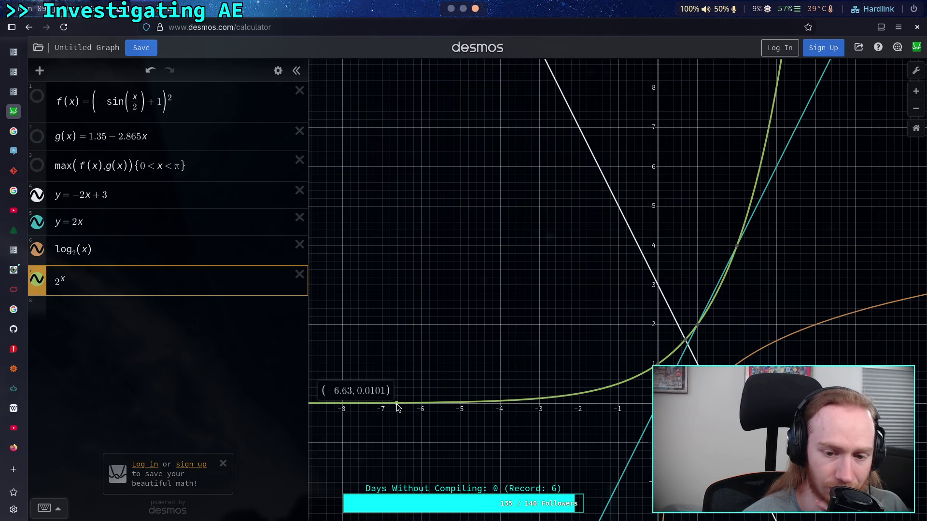
pyautogui.moveTo(398, 407)
pyautogui.mouseDown()
pyautogui.moveTo(605, 392)
pyautogui.moveTo(614, 385)
pyautogui.moveTo(584, 392)
pyautogui.moveTo(663, 358)
pyautogui.moveTo(617, 384)
pyautogui.moveTo(556, 397)
pyautogui.mouseUp()
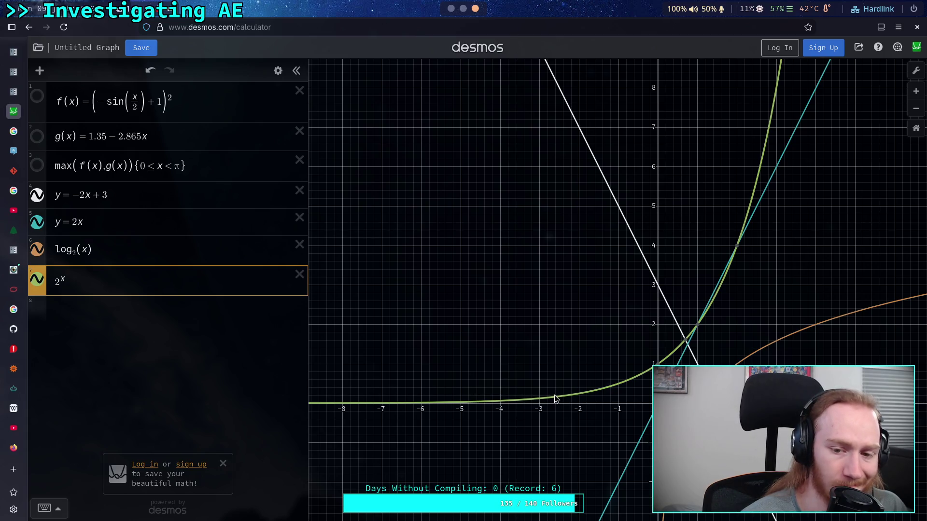
# Step: Flip the exponential to −2^x and pan to view the reflected curve
pyautogui.click(64, 275)
pyautogui.write('-')
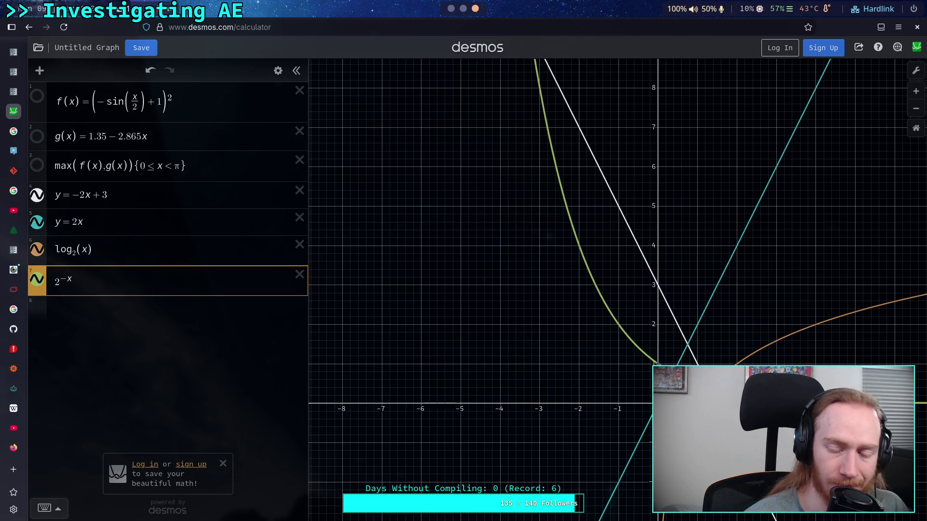
pyautogui.press('BackSpace')
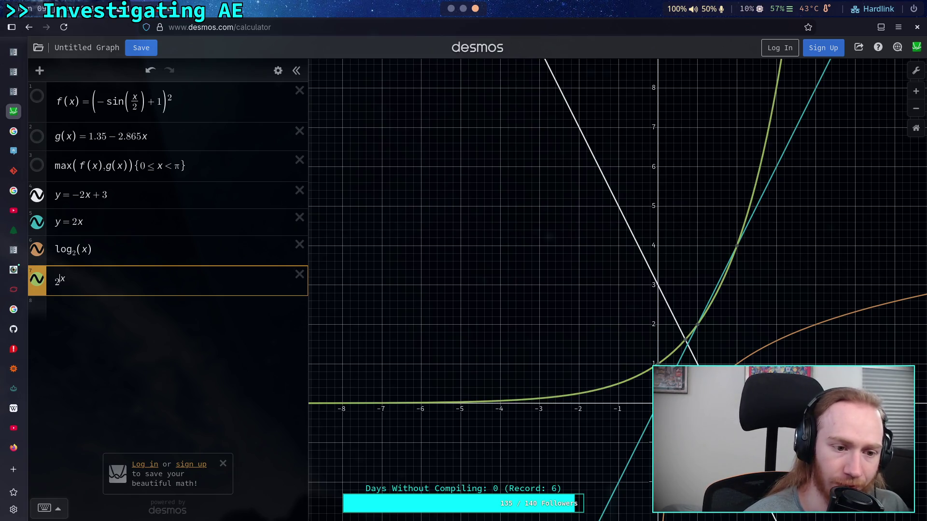
pyautogui.write('-')
pyautogui.moveTo(436, 302)
pyautogui.mouseDown()
pyautogui.moveTo(337, 208)
pyautogui.moveTo(325, 230)
pyautogui.mouseUp()
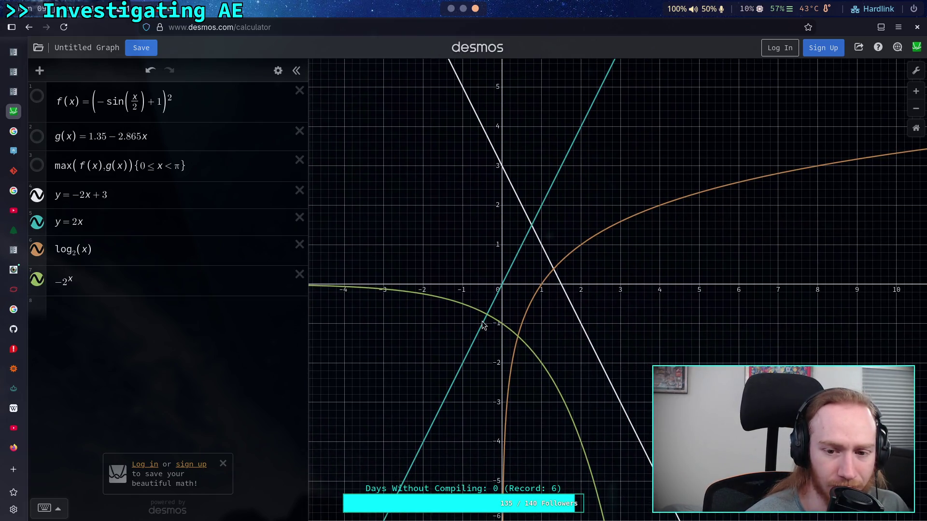
pyautogui.moveTo(425, 266); pyautogui.dragTo(421, 269)
pyautogui.moveTo(341, 281); pyautogui.dragTo(394, 293)
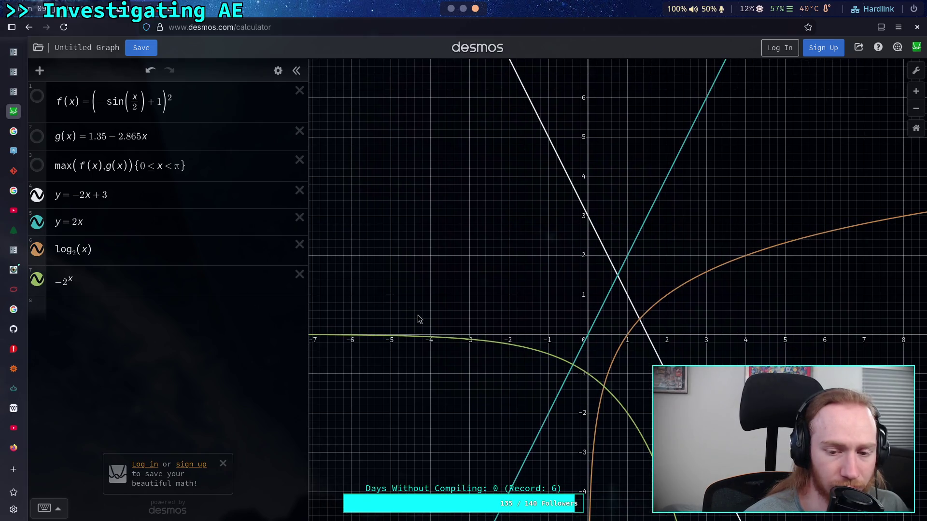
# Step: Change the expression to 2^−x and trace the decaying curve
pyautogui.click(67, 280)
pyautogui.press('BackSpace')
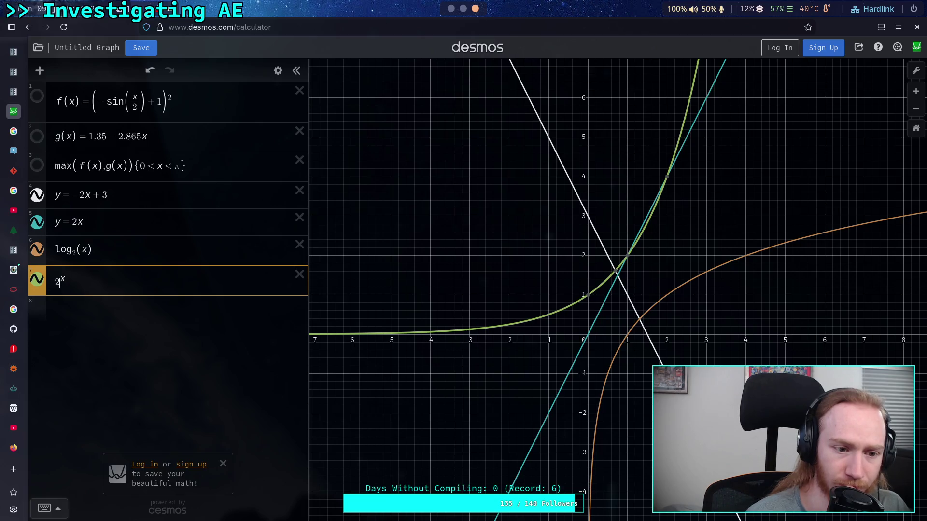
pyautogui.write('-')
pyautogui.moveTo(356, 306); pyautogui.dragTo(268, 312)
pyautogui.moveTo(586, 327)
pyautogui.mouseDown()
pyautogui.moveTo(624, 337)
pyautogui.moveTo(599, 338)
pyautogui.mouseUp()
# Step: Trace log₂(x) out to about x = 10, then pan back to the origin
pyautogui.moveTo(626, 309)
pyautogui.mouseDown()
pyautogui.moveTo(578, 326)
pyautogui.moveTo(561, 309)
pyautogui.moveTo(582, 289)
pyautogui.moveTo(640, 269)
pyautogui.moveTo(782, 240)
pyautogui.moveTo(598, 310)
pyautogui.mouseUp()
pyautogui.click(567, 299)
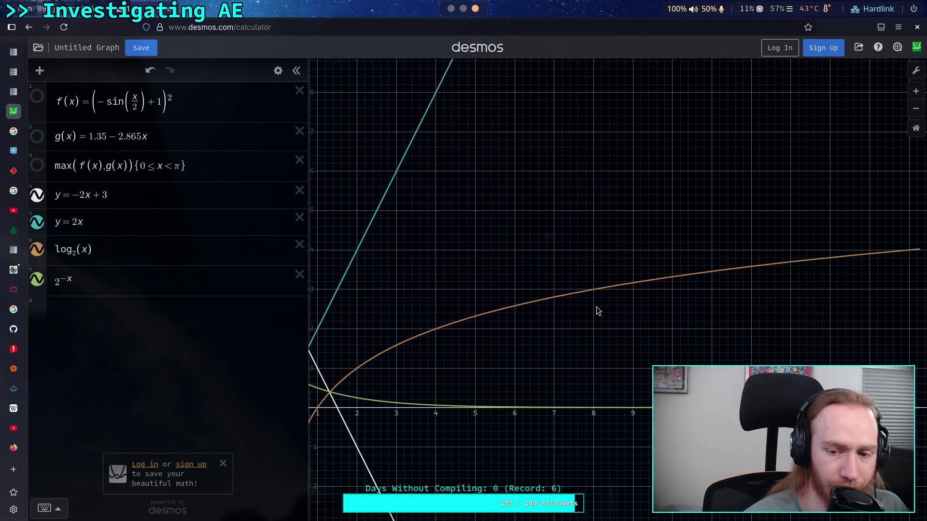
pyautogui.moveTo(636, 286)
pyautogui.mouseDown()
pyautogui.moveTo(711, 271)
pyautogui.moveTo(621, 285)
pyautogui.moveTo(401, 354)
pyautogui.moveTo(367, 375)
pyautogui.moveTo(392, 360)
pyautogui.mouseUp()
pyautogui.moveTo(423, 296)
pyautogui.mouseDown()
pyautogui.moveTo(521, 262)
pyautogui.moveTo(614, 257)
pyautogui.moveTo(629, 267)
pyautogui.mouseUp()
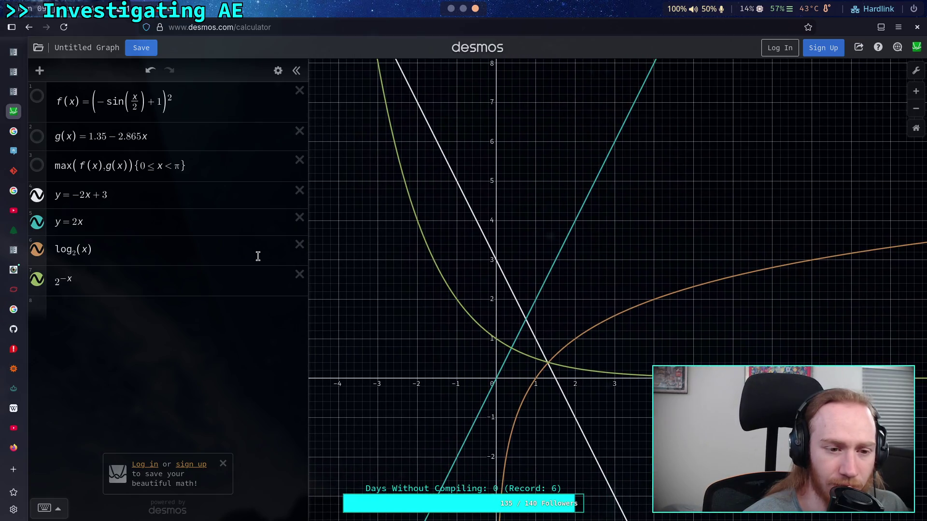
# Step: Restore 2^x and delete that expression row
pyautogui.click(105, 282)
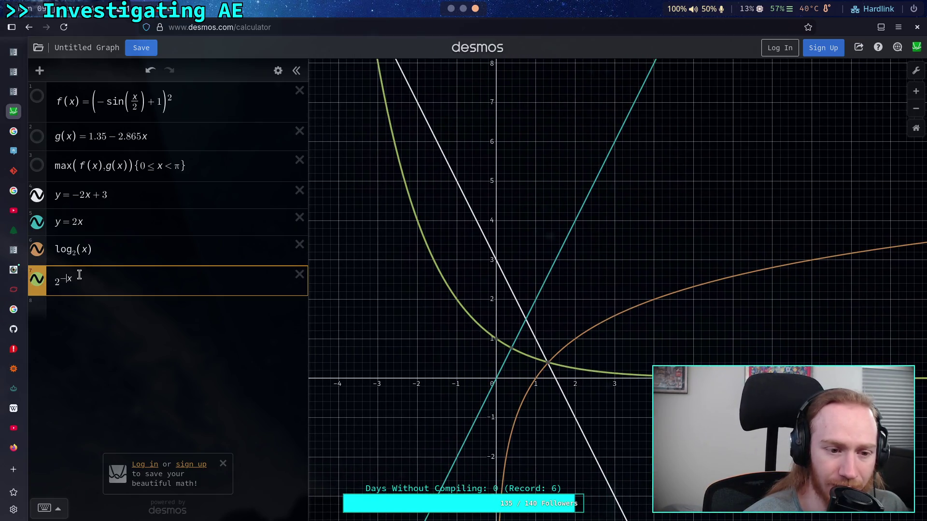
pyautogui.press('BackSpace')
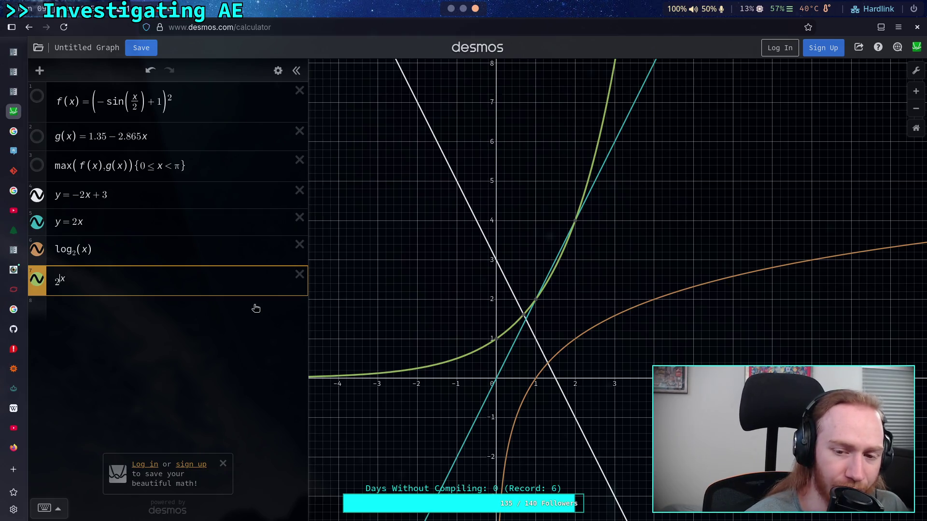
pyautogui.click(295, 275)
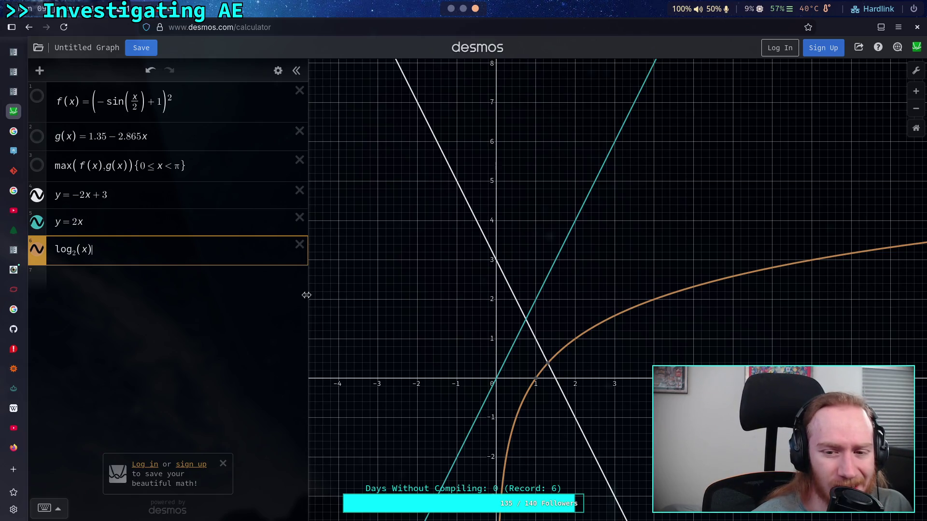
pyautogui.click(93, 193)
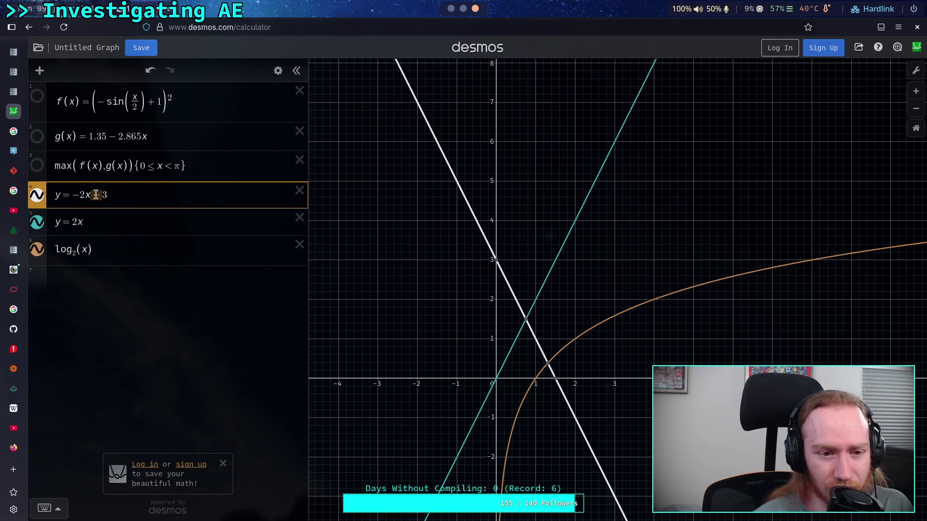
pyautogui.click(131, 226)
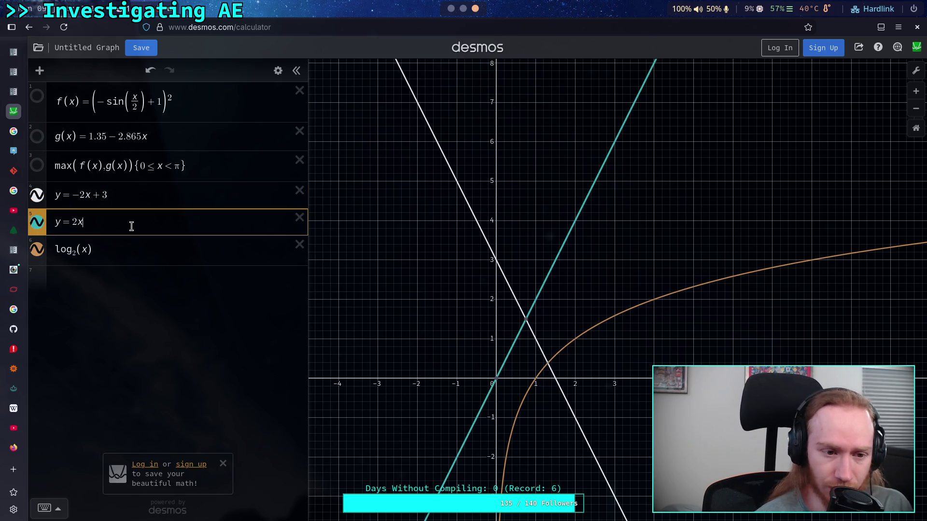
pyautogui.write('+3')
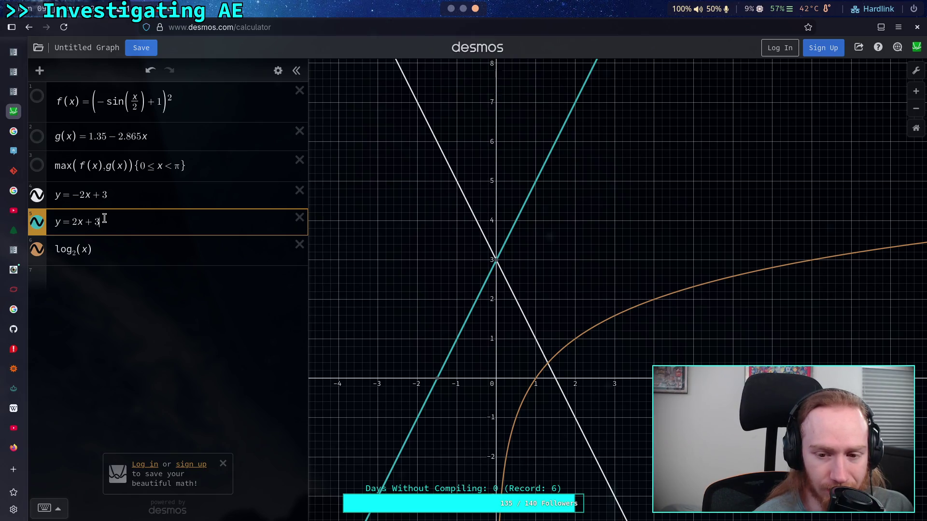
pyautogui.moveTo(104, 219); pyautogui.dragTo(85, 222)
pyautogui.press('BackSpace')
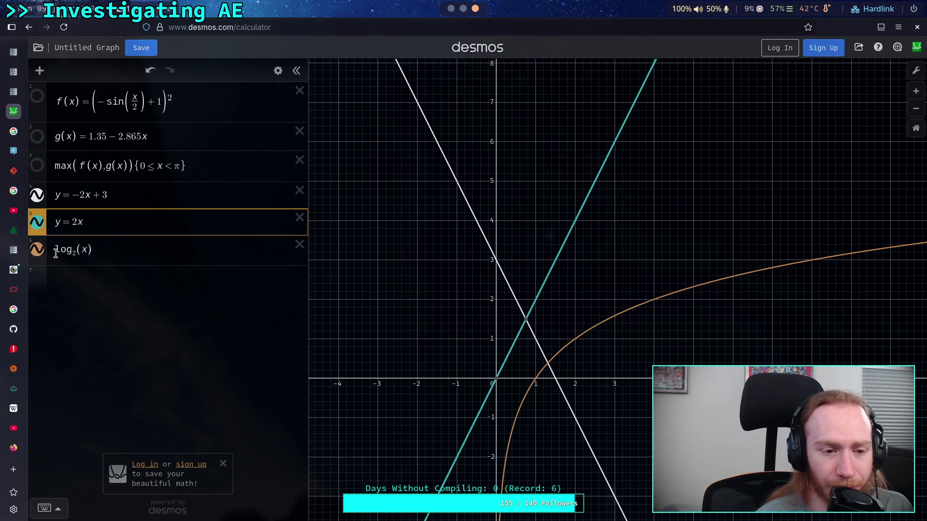
pyautogui.click(106, 276)
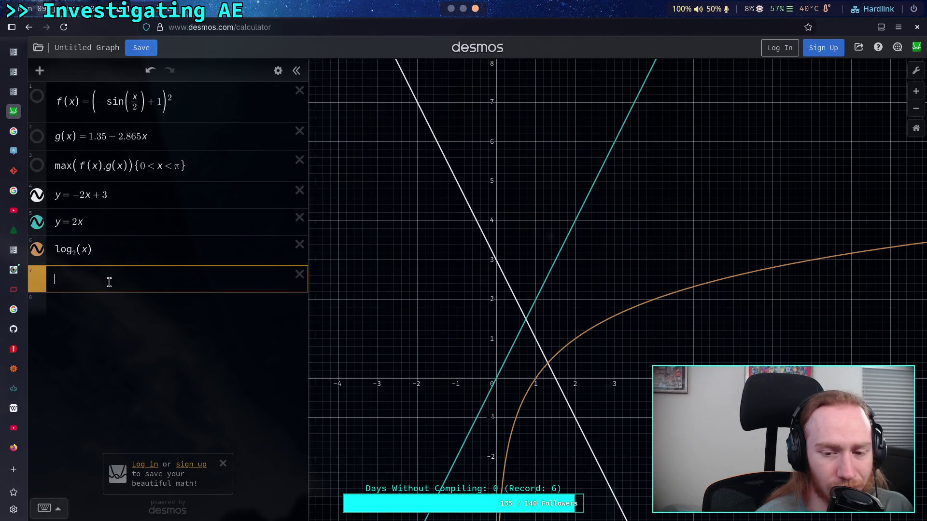
# Step: Enter 1/log₂(x) in row 7 and trace its curve near the origin, zooming in
pyautogui.write('1')
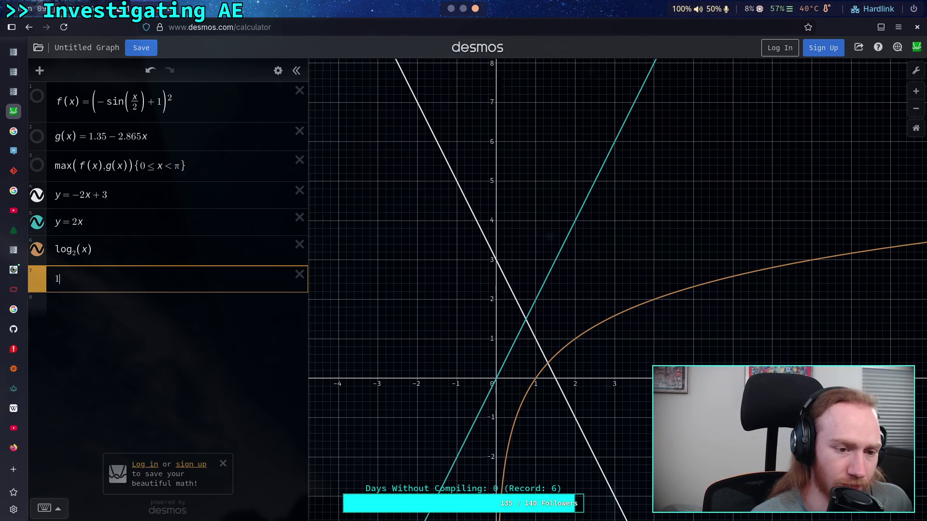
pyautogui.write('=/log')
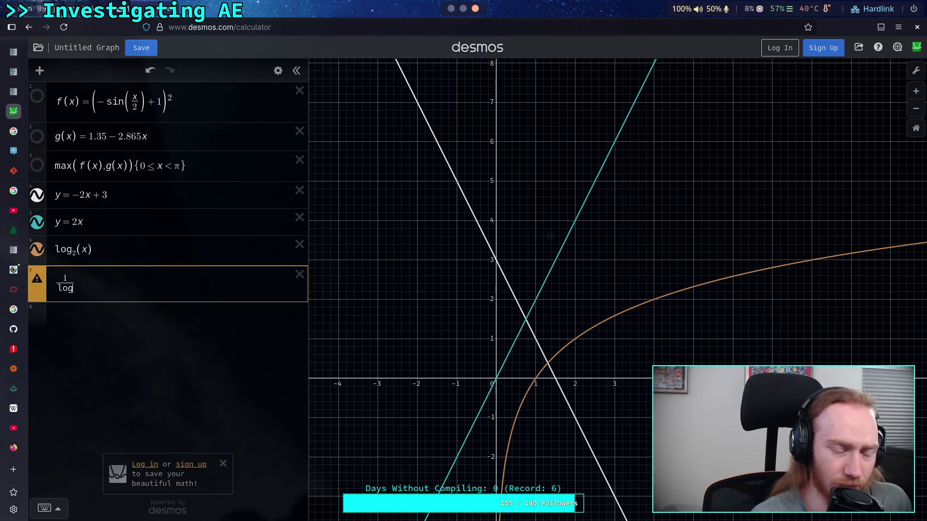
pyautogui.write('_2(x')
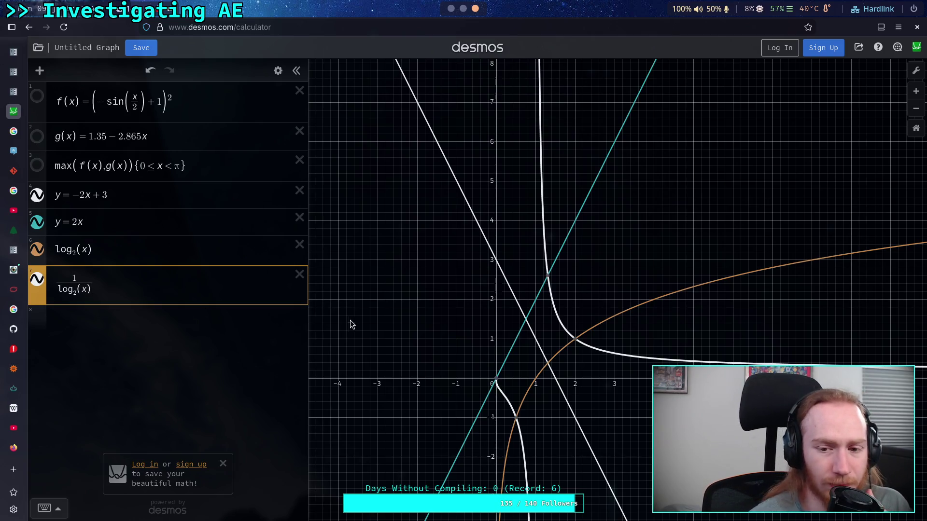
pyautogui.moveTo(522, 449)
pyautogui.mouseDown()
pyautogui.moveTo(528, 496)
pyautogui.moveTo(506, 394)
pyautogui.moveTo(490, 386)
pyautogui.moveTo(508, 401)
pyautogui.moveTo(525, 465)
pyautogui.mouseUp()
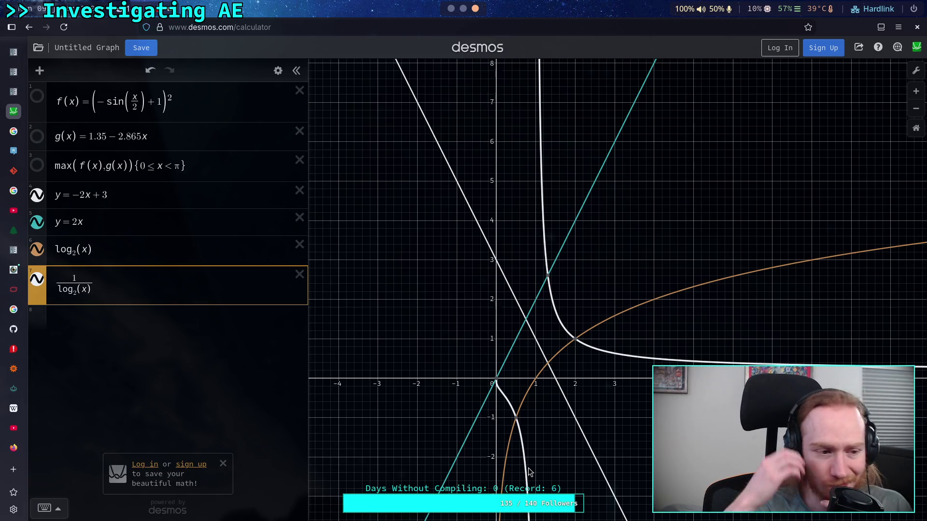
pyautogui.moveTo(503, 397); pyautogui.dragTo(504, 405)
pyautogui.scroll(5, 505, 404)
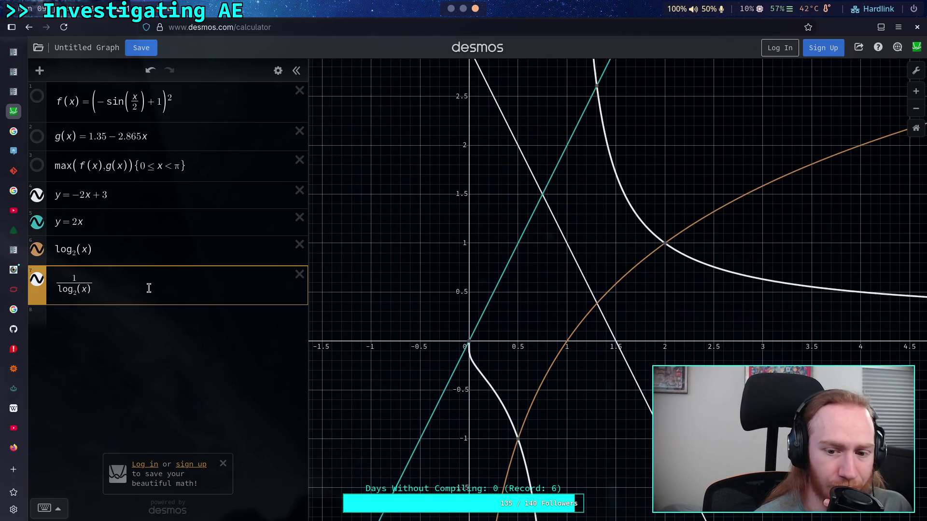
# Step: Change row 7 to 1 − log₂(x), pan the graph and trace the new curve downward
pyautogui.press('BackSpace')
pyautogui.press('BackSpace')
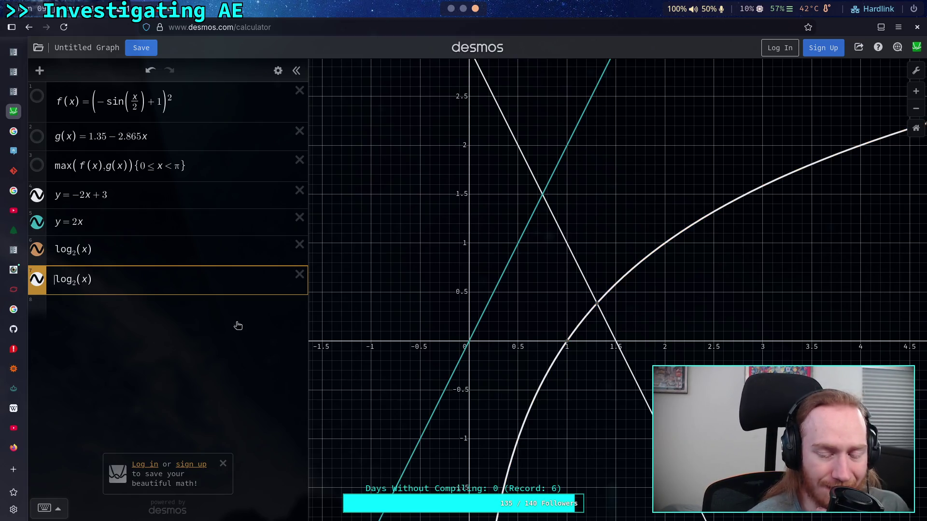
pyautogui.write('1-')
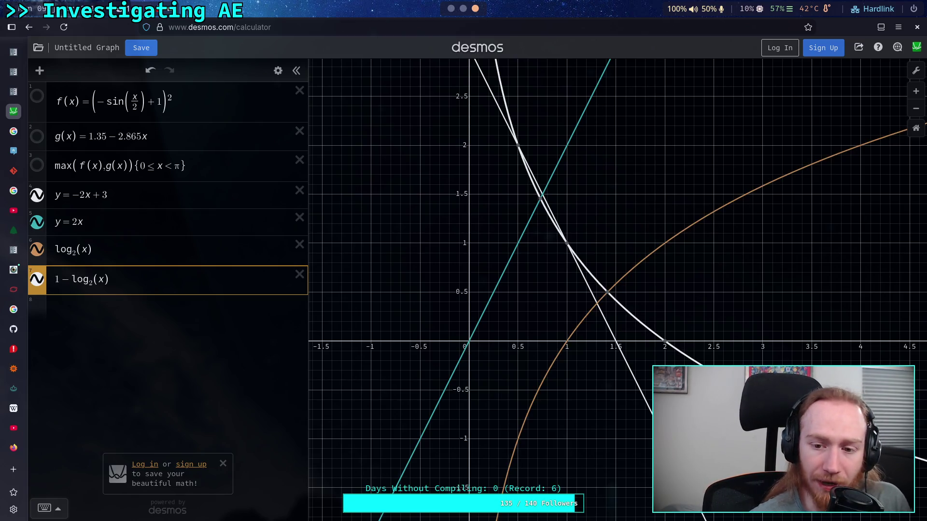
pyautogui.scroll(-5, 558, 392)
pyautogui.click(552, 407)
pyautogui.moveTo(589, 444)
pyautogui.mouseDown()
pyautogui.moveTo(517, 432)
pyautogui.moveTo(508, 444)
pyautogui.mouseUp()
pyautogui.moveTo(484, 365); pyautogui.dragTo(489, 388)
pyautogui.click(457, 254)
pyautogui.moveTo(457, 255)
pyautogui.mouseDown()
pyautogui.moveTo(465, 271)
pyautogui.moveTo(435, 144)
pyautogui.moveTo(450, 129)
pyautogui.moveTo(447, 140)
pyautogui.moveTo(450, 129)
pyautogui.moveTo(461, 153)
pyautogui.moveTo(451, 121)
pyautogui.mouseUp()
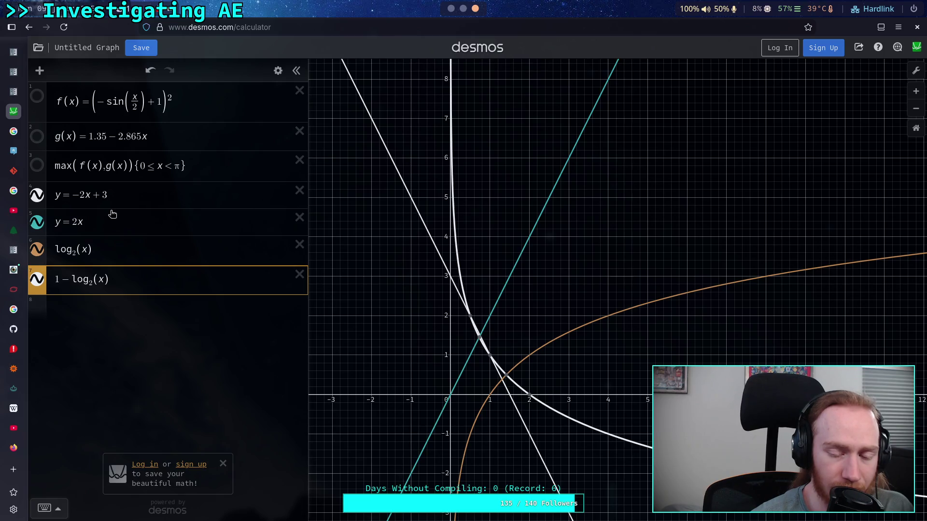
pyautogui.moveTo(68, 279); pyautogui.dragTo(55, 279)
# Step: Replace the 1 − prefix with a minus and settle on −log₂(x+1) after trying x−1
pyautogui.press('BackSpace')
pyautogui.write('-')
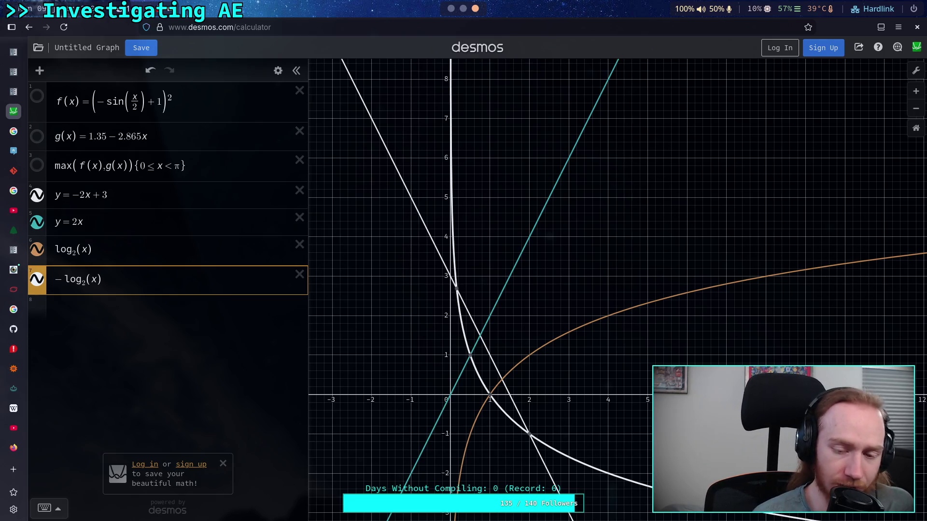
pyautogui.write('+1')
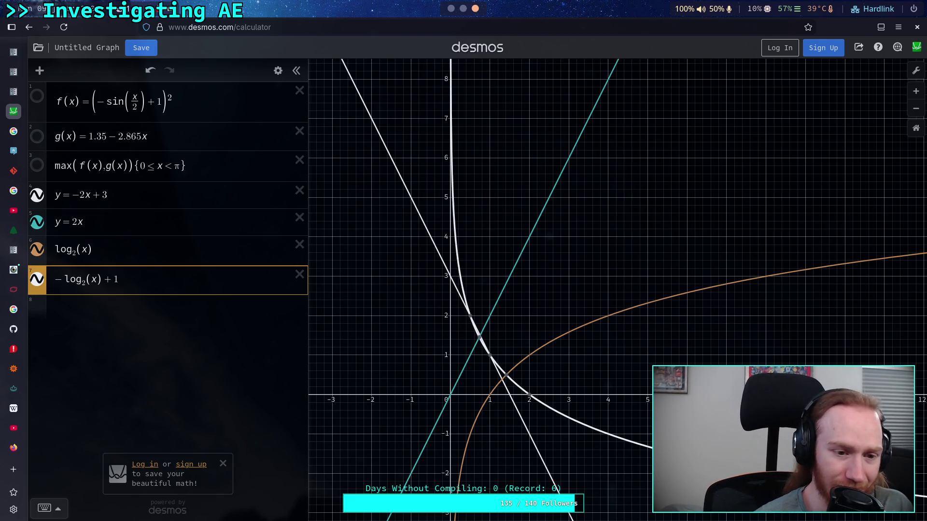
pyautogui.press('BackSpace')
pyautogui.press('BackSpace')
pyautogui.write('-1')
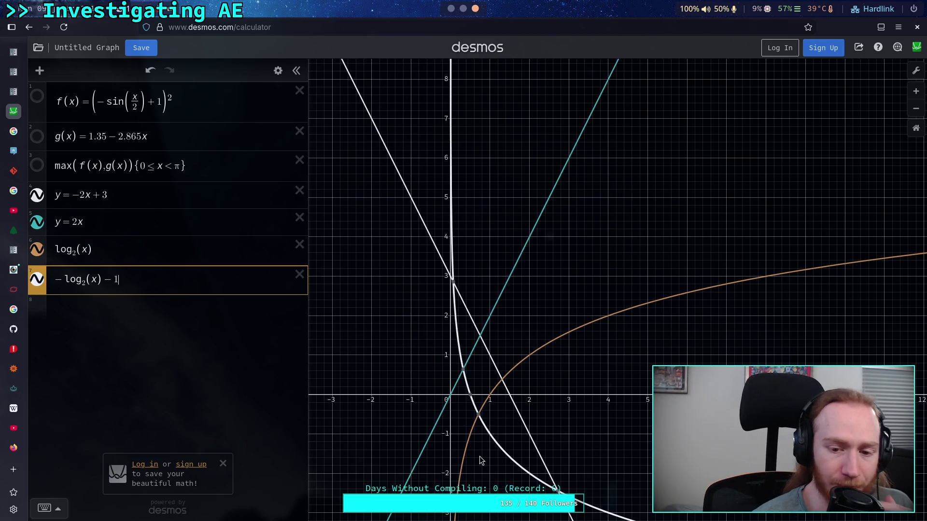
pyautogui.press('BackSpace')
pyautogui.press('BackSpace')
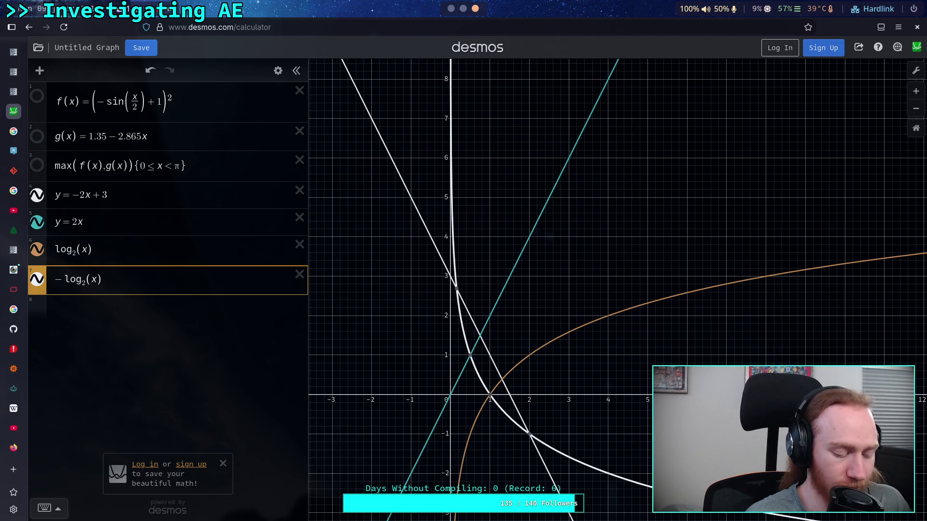
pyautogui.write('-1')
pyautogui.press('BackSpace')
pyautogui.press('BackSpace')
pyautogui.write('+1')
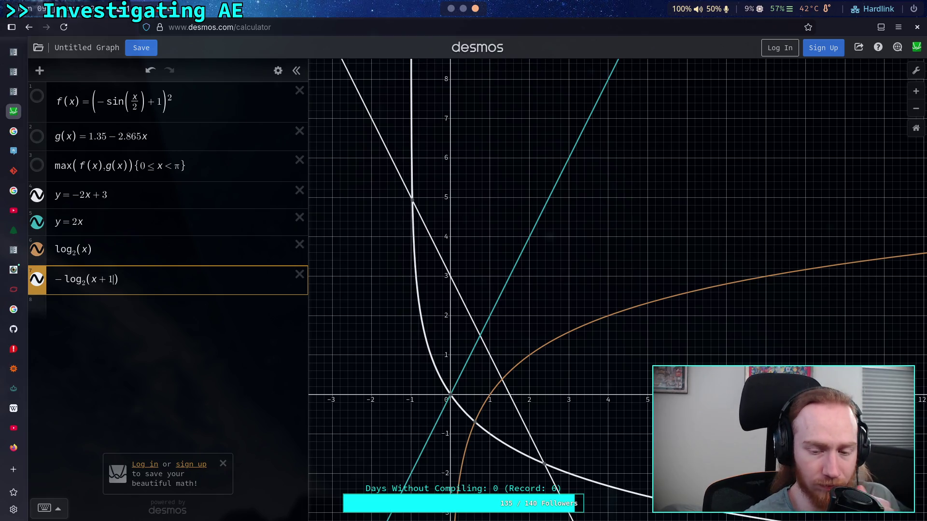
# Step: Trace −log₂(x+1) near the origin to about x = 0.3, then add a blank expression
pyautogui.moveTo(518, 470)
pyautogui.mouseDown()
pyautogui.moveTo(513, 422)
pyautogui.moveTo(514, 439)
pyautogui.mouseUp()
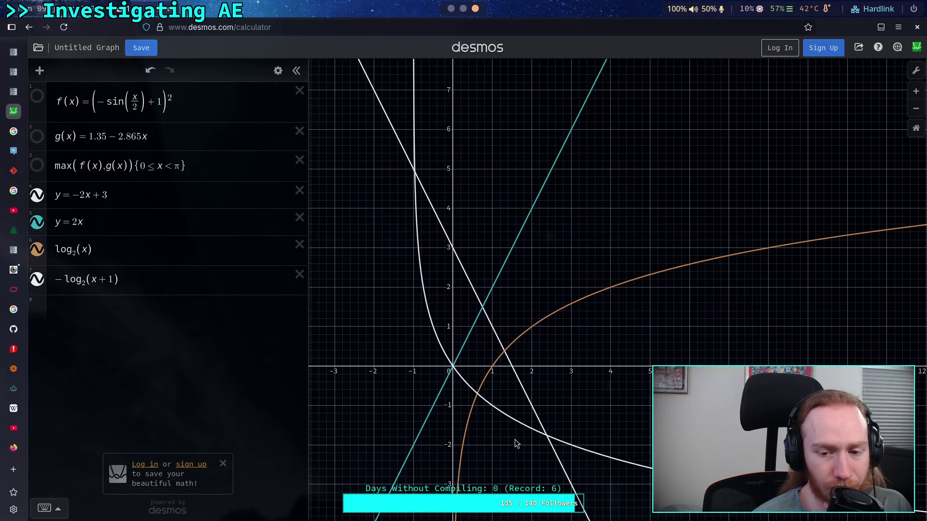
pyautogui.click(461, 381)
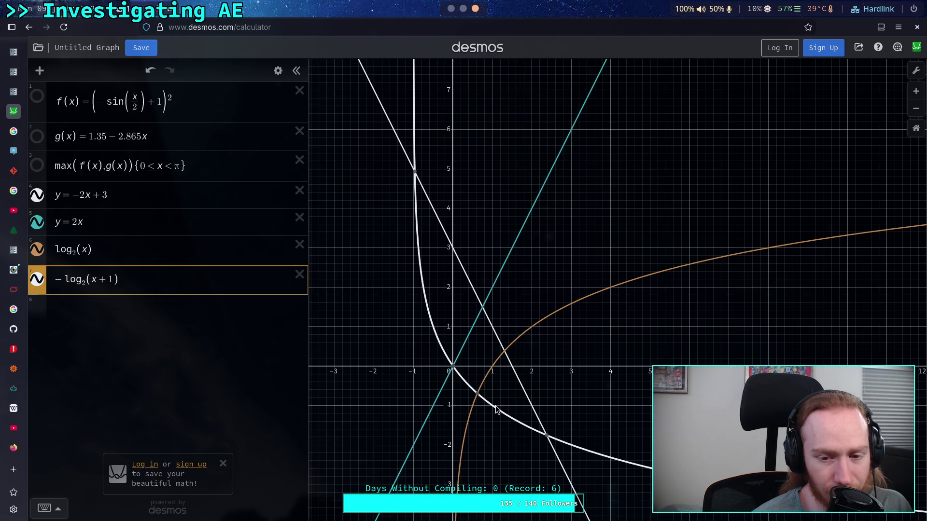
pyautogui.click(457, 374)
pyautogui.moveTo(457, 374)
pyautogui.mouseDown()
pyautogui.moveTo(465, 387)
pyautogui.moveTo(455, 371)
pyautogui.mouseUp()
pyautogui.click(131, 306)
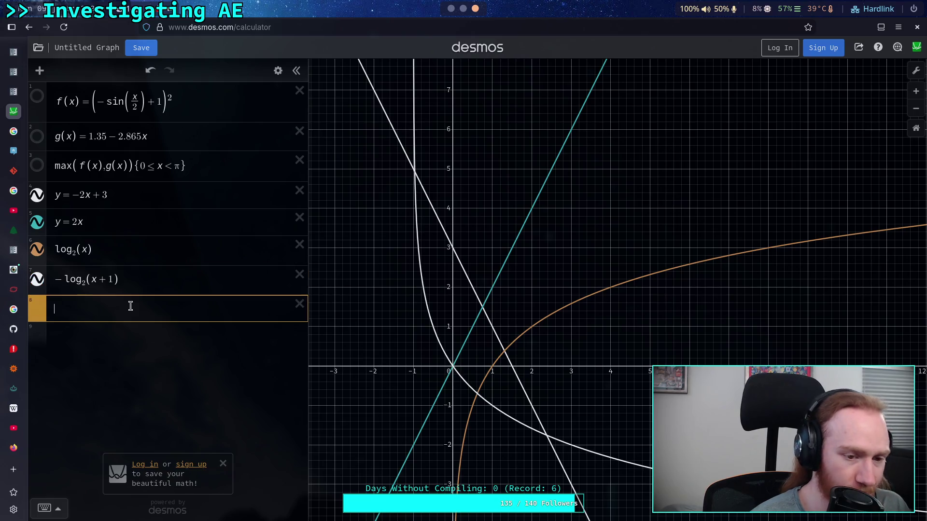
# Step: Name the row 7 curve a(x) = −log₂(x+1)
pyautogui.click(55, 282)
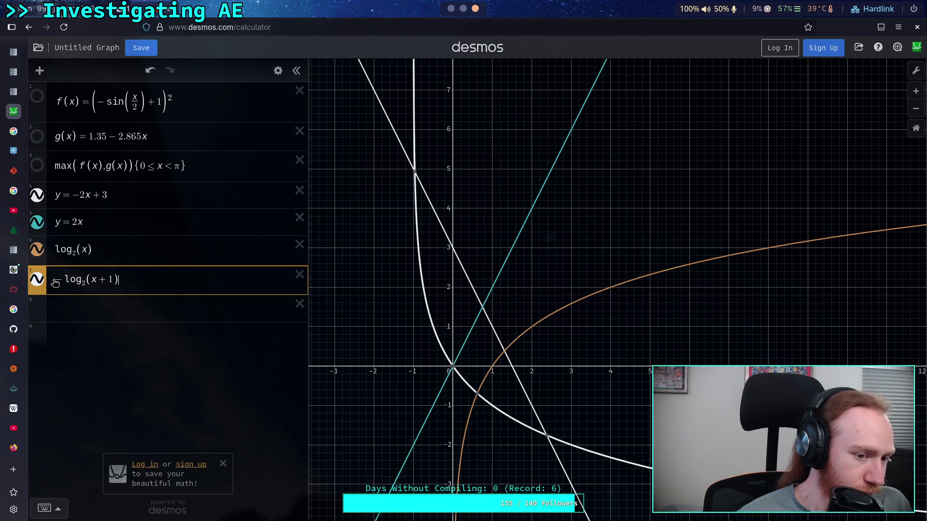
pyautogui.write('f(')
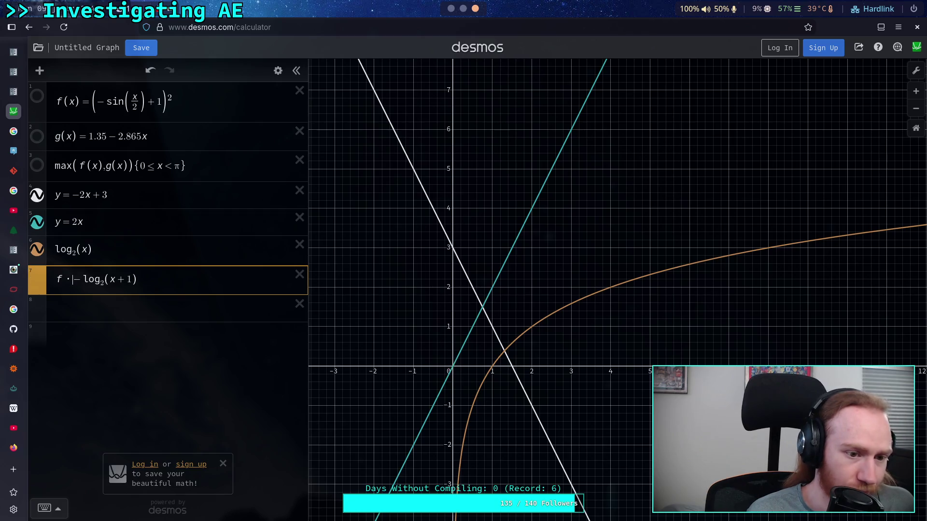
pyautogui.press('BackSpace')
pyautogui.press('BackSpace')
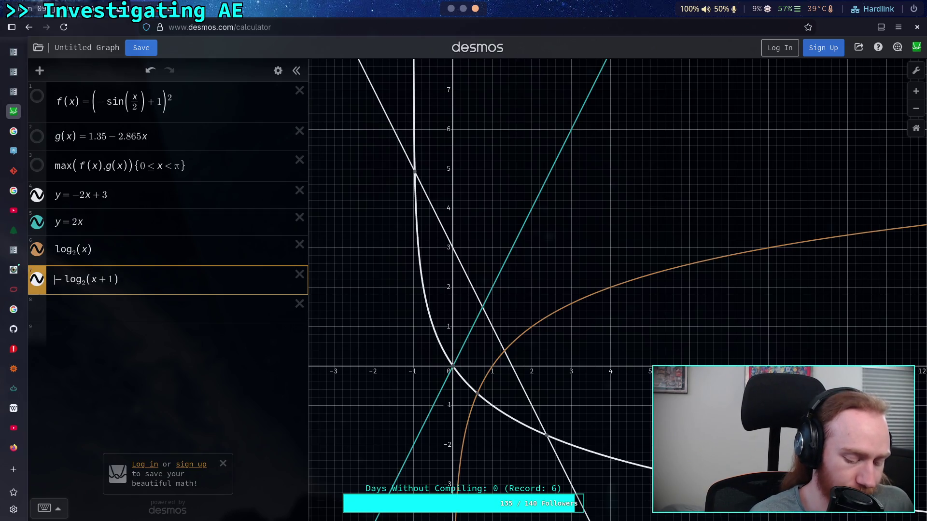
pyautogui.write('a(x)=')
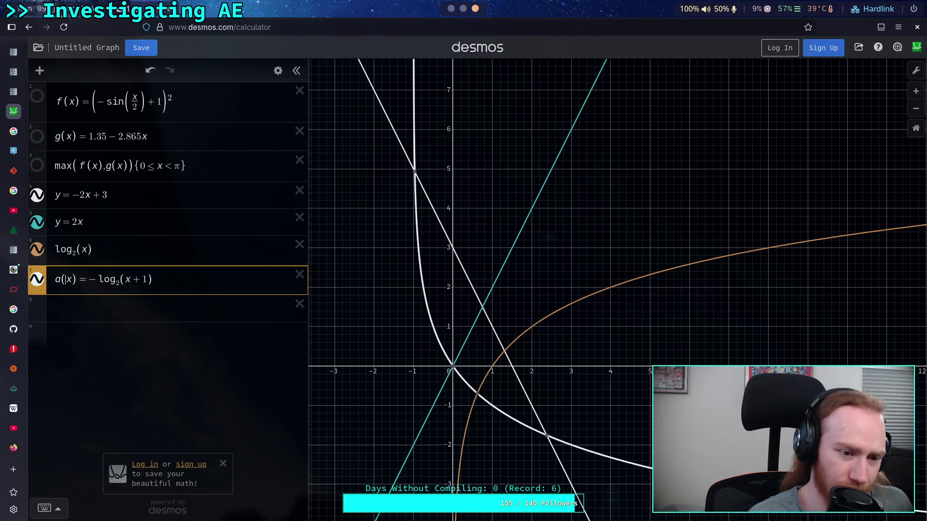
# Step: Evaluate a(0.105) and a(0.00024), then insert a blank row below a(0.105)
pyautogui.click(55, 308)
pyautogui.write('a(0.105)')
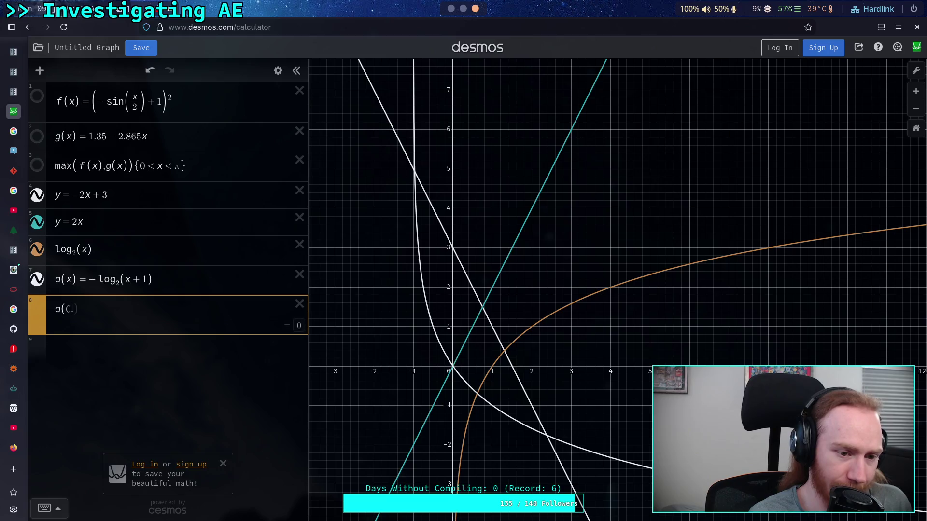
pyautogui.press('Return')
pyautogui.write('a(0.0')
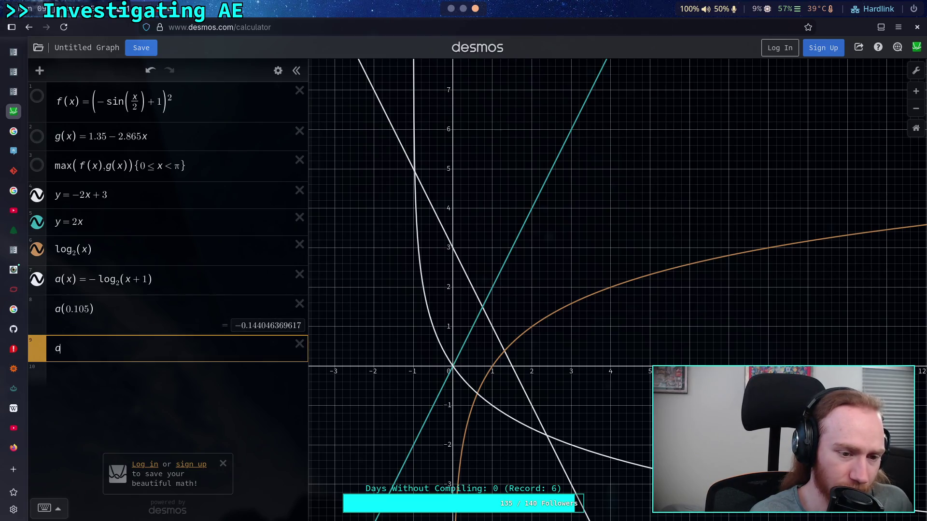
pyautogui.write('0024')
pyautogui.press('Right')
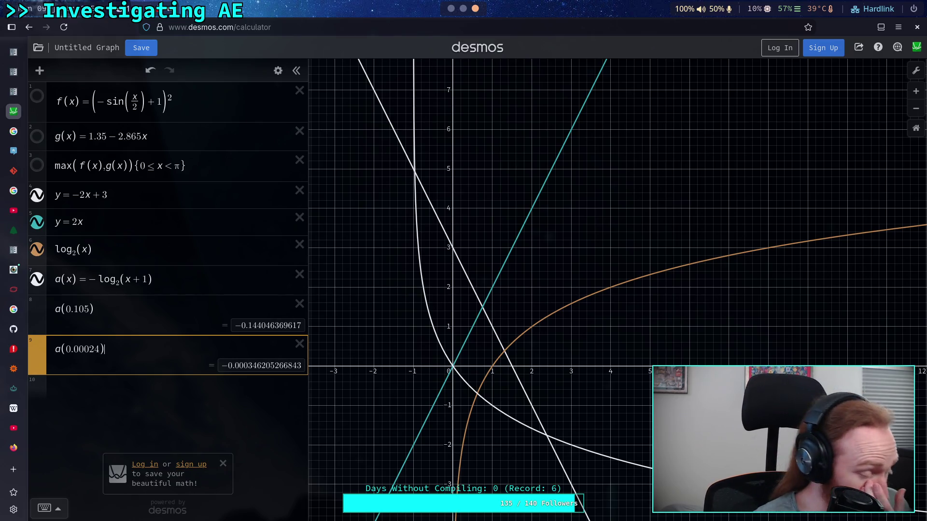
pyautogui.click(166, 315)
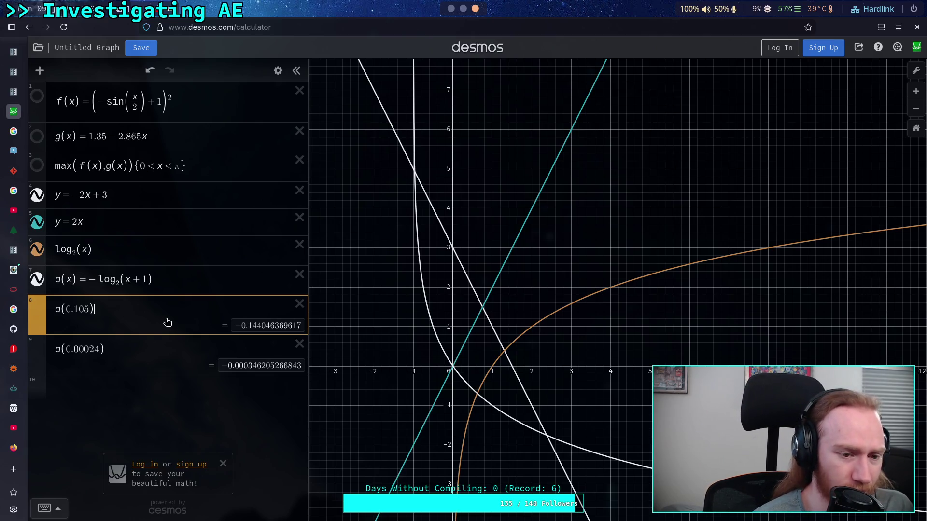
pyautogui.press('Return')
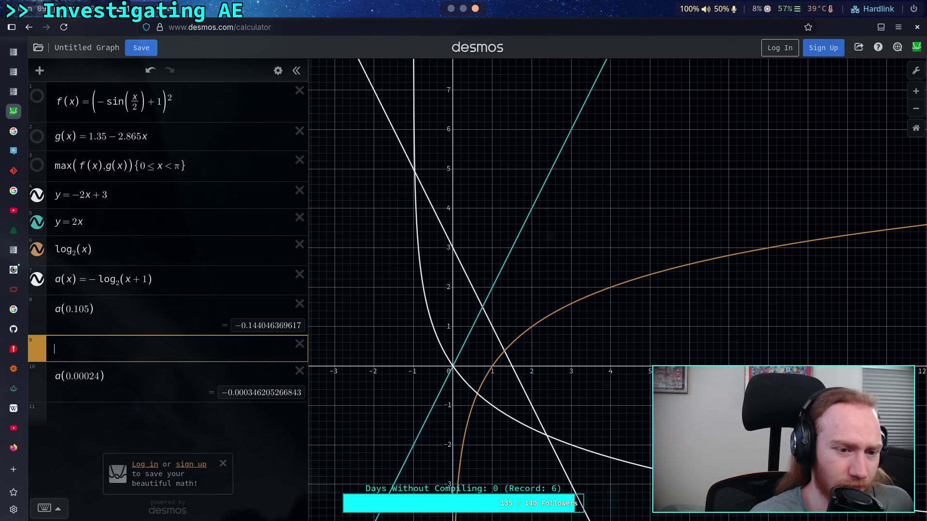
# Step: Name log₂(x) as a(x)=log₂(x) and rename the reflected curve's a to b
pyautogui.click(54, 249)
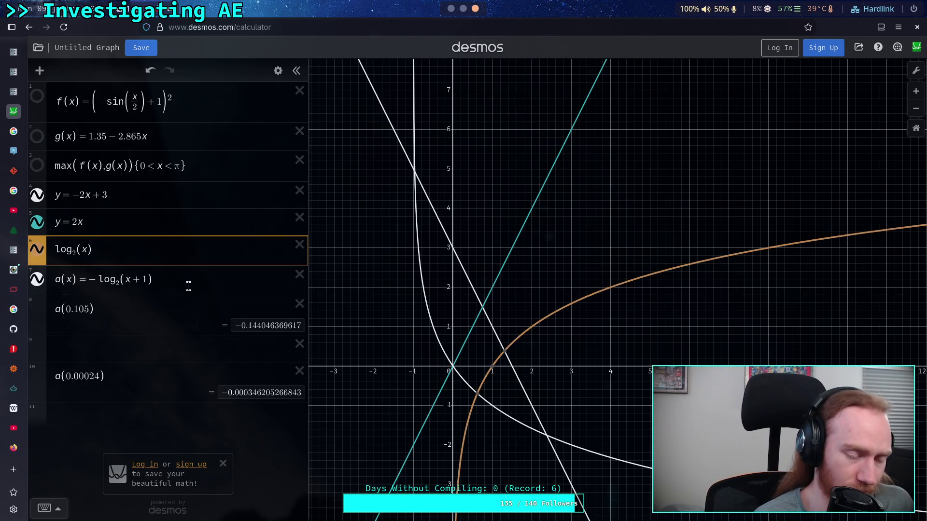
pyautogui.write('ba')
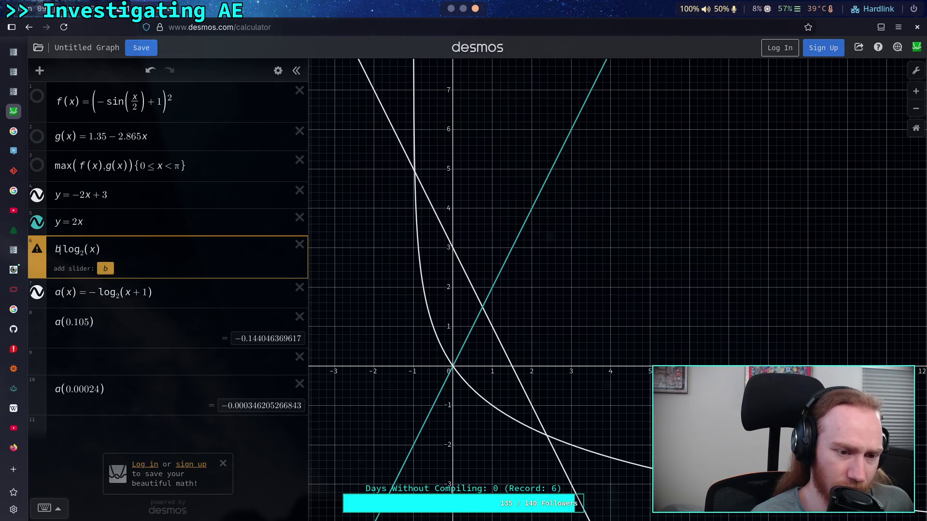
pyautogui.write('(x)=')
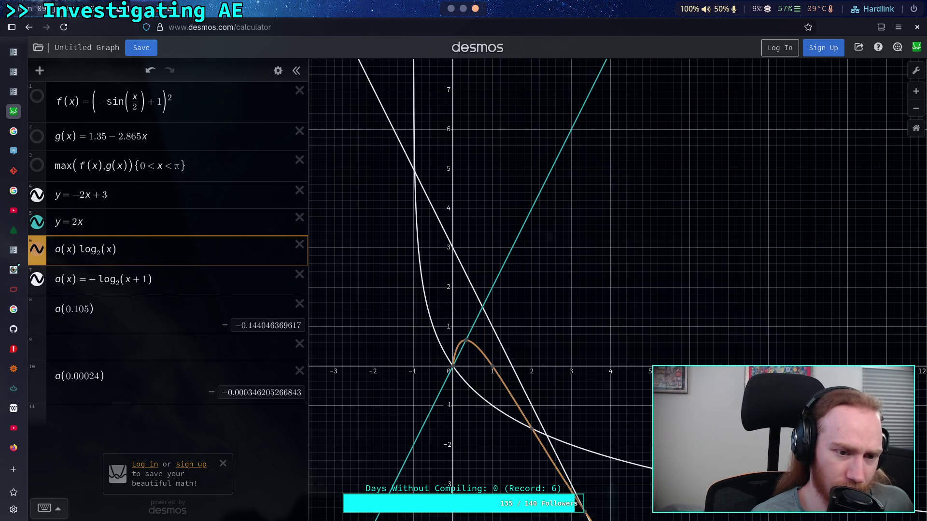
pyautogui.press('Down')
pyautogui.press('Delete')
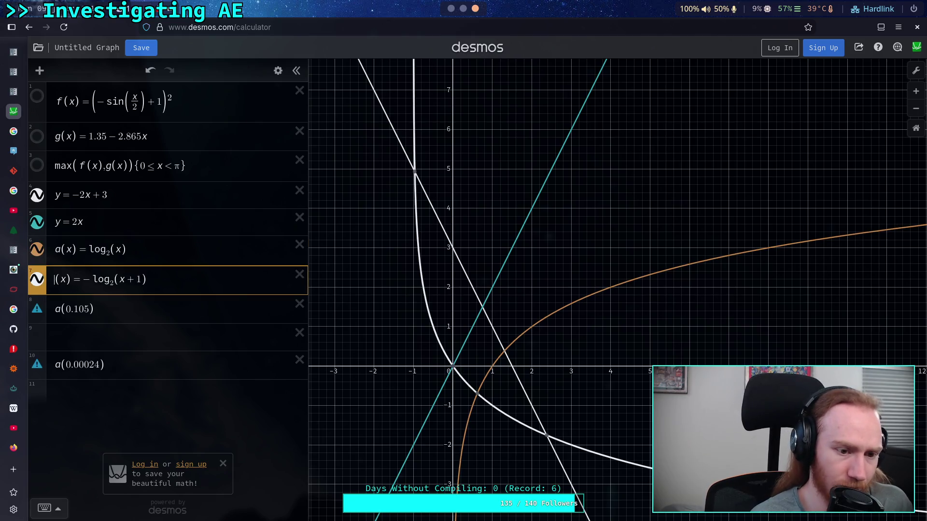
pyautogui.write('b')
# Step: Evaluate b(0.105) in the blank row 9
pyautogui.click(135, 343)
pyautogui.write('b(0.105')
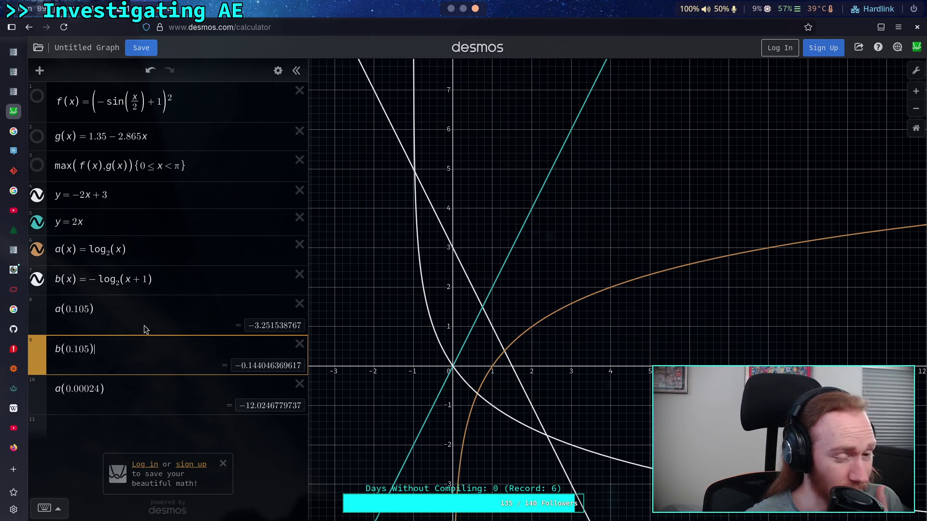
pyautogui.click(143, 280)
# Step: Strip b(x)'s +1 and leading minus, try 1−x, undo it, and insert −x instead
pyautogui.press('Delete')
pyautogui.press('BackSpace')
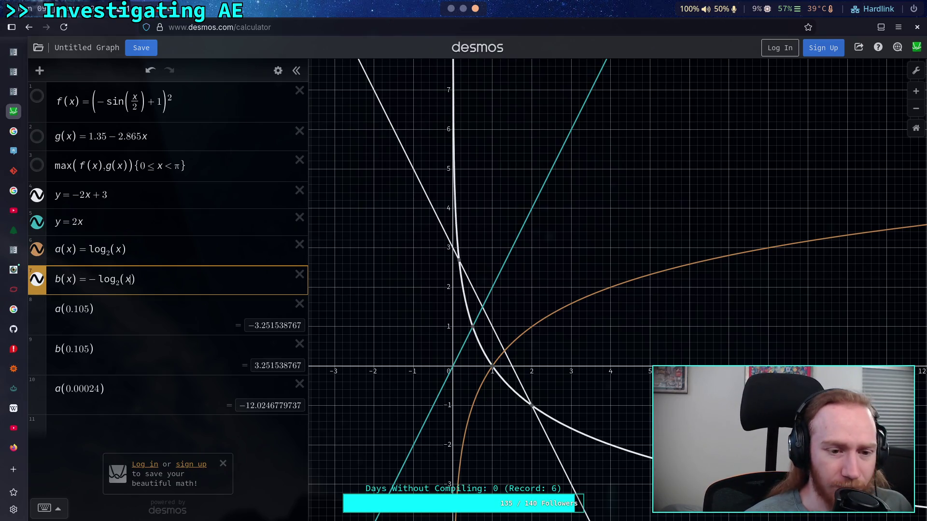
pyautogui.click(96, 279)
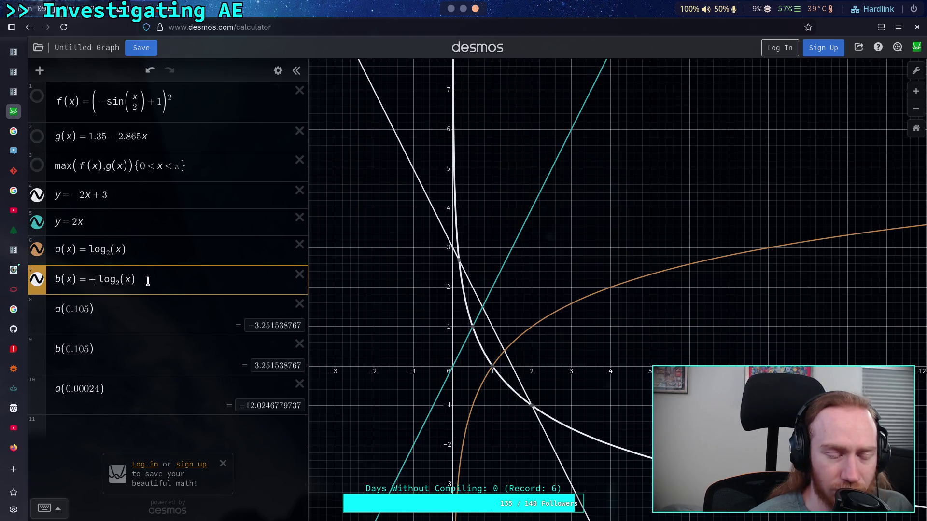
pyautogui.press('BackSpace')
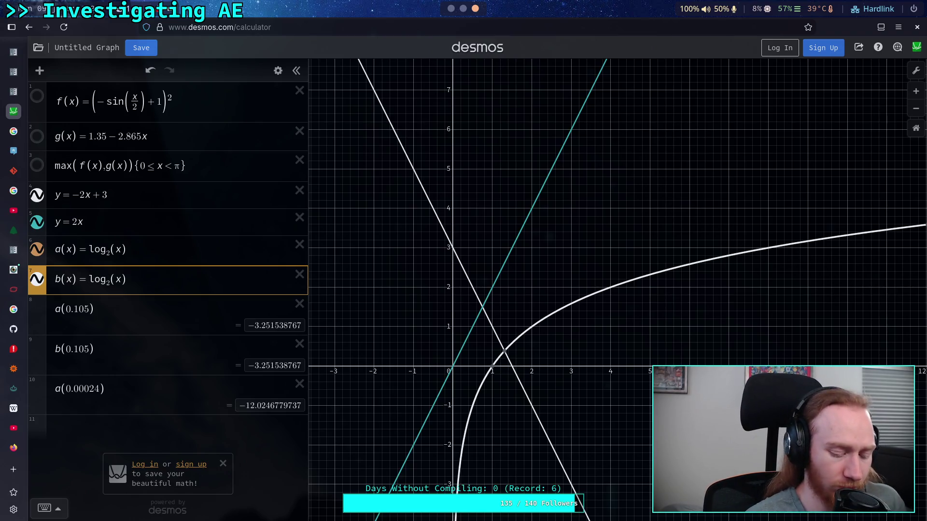
pyautogui.write('1-')
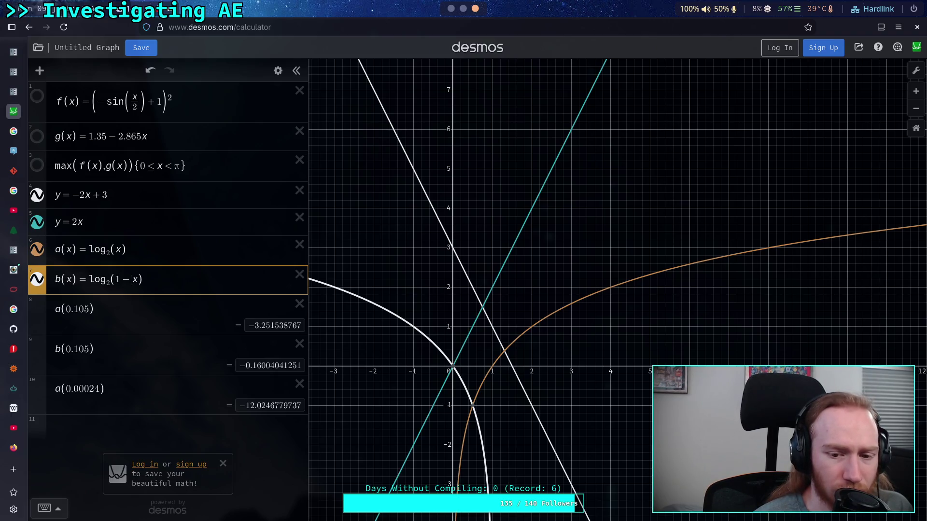
pyautogui.hotkey('ctrl', 'z')
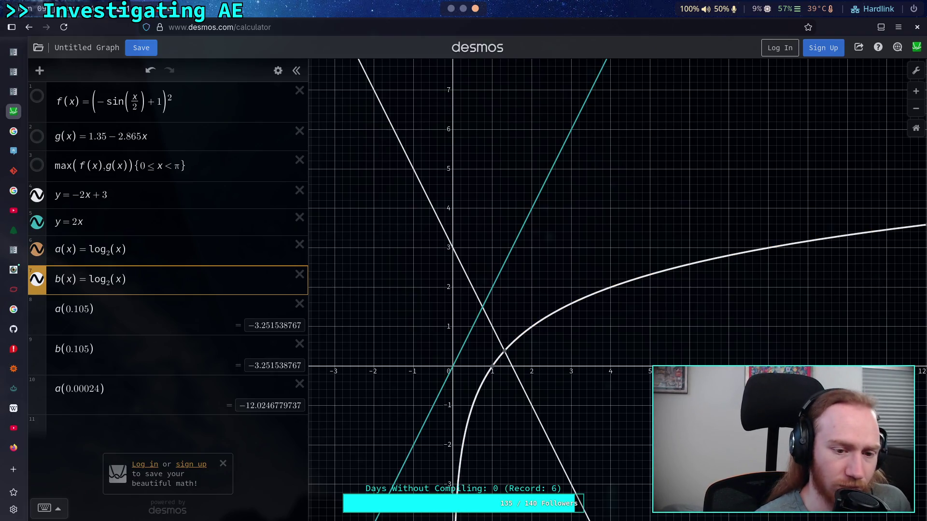
pyautogui.write('-')
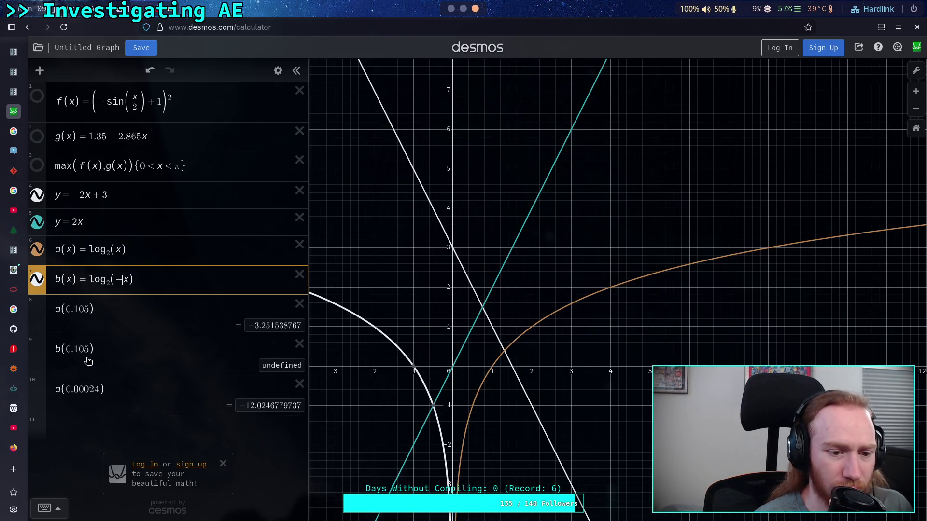
# Step: Briefly test b(−0.105), then restore the evaluation to b(0.105)
pyautogui.click(67, 349)
pyautogui.write('-')
pyautogui.press('BackSpace')
# Step: Change b(x) to log₂(1−x), giving b(0.105) ≈ −0.1600
pyautogui.click(121, 280)
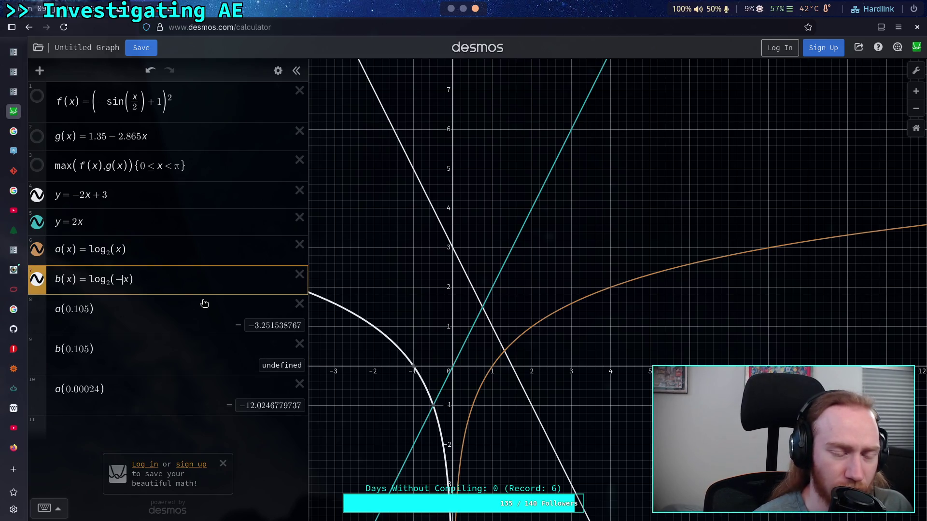
pyautogui.press('Left')
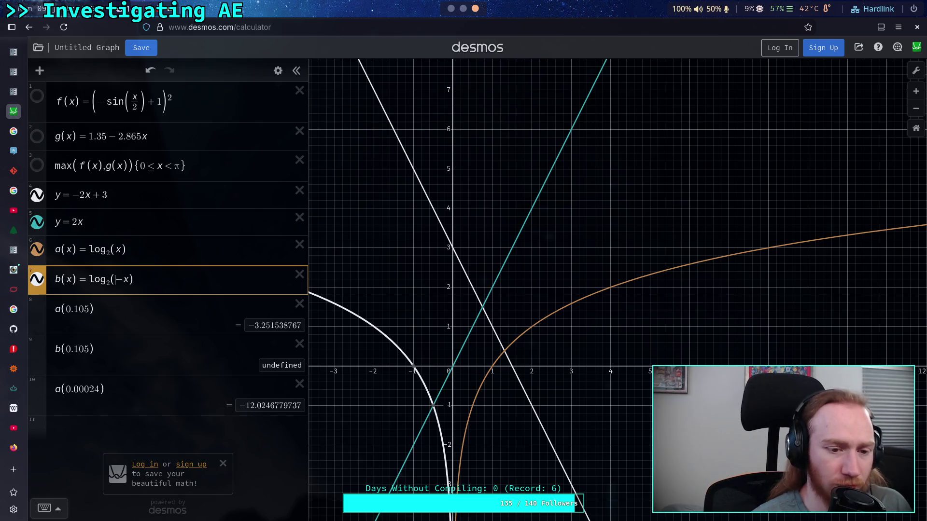
pyautogui.write('1')
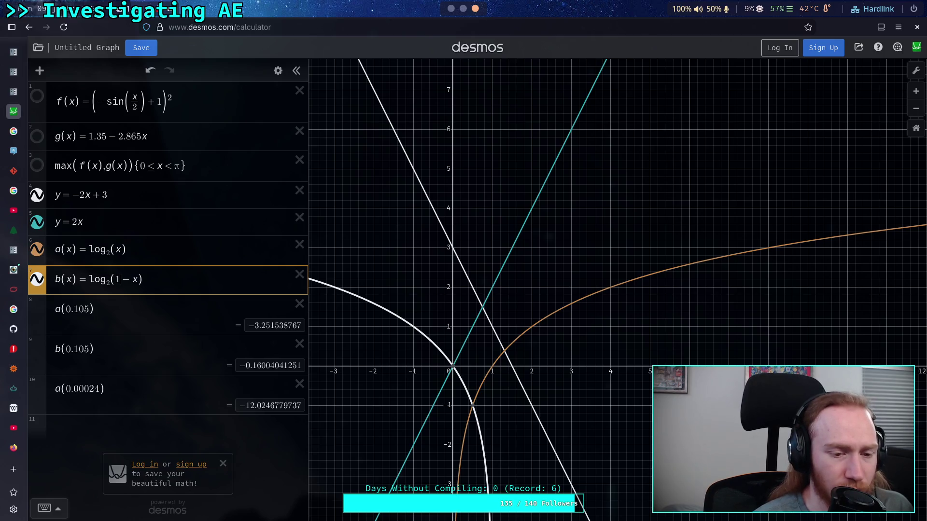
# Step: Step b(x)'s shift from 1 through 2, 3, 4, 5 and 6
pyautogui.press('BackSpace')
pyautogui.write('2')
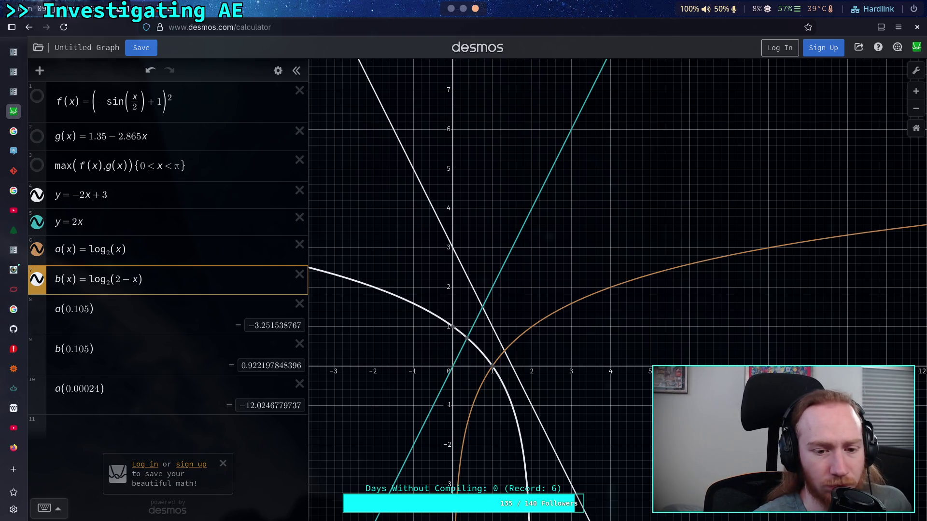
pyautogui.press('BackSpace')
pyautogui.write('3')
pyautogui.press('BackSpace')
pyautogui.write('4')
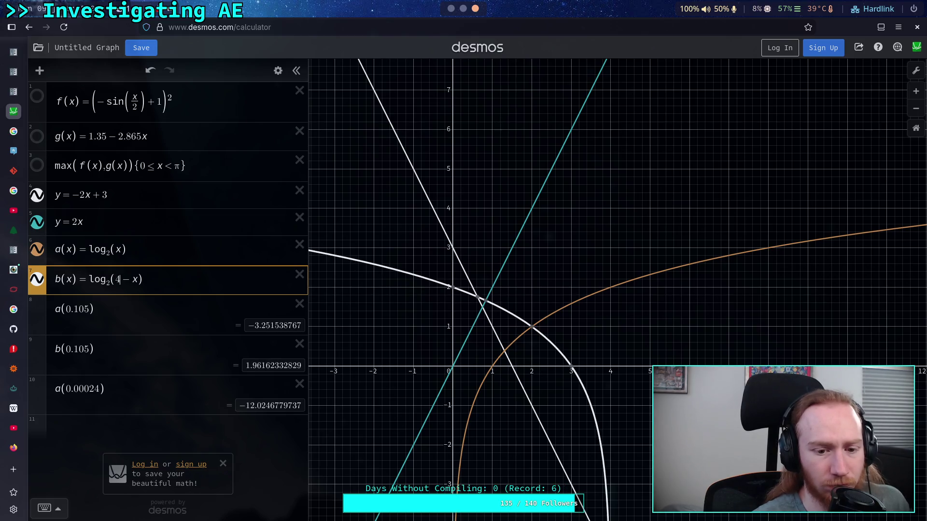
pyautogui.press('BackSpace')
pyautogui.write('5')
pyautogui.press('BackSpace')
pyautogui.write('6')
# Step: Continue the shift through 7, 8, 9 and 10, then strip b(x) back to log₂(x)
pyautogui.press('BackSpace')
pyautogui.write('7')
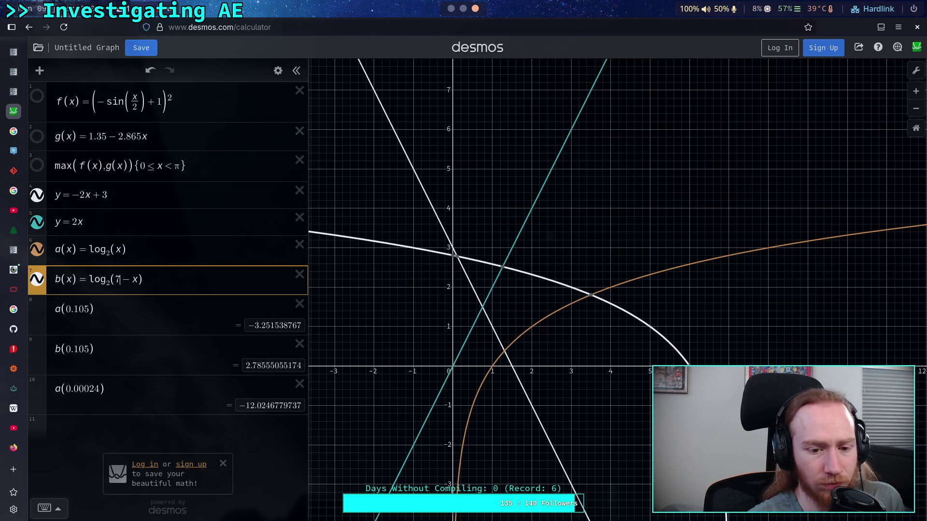
pyautogui.press('BackSpace')
pyautogui.write('8')
pyautogui.press('BackSpace')
pyautogui.write('9')
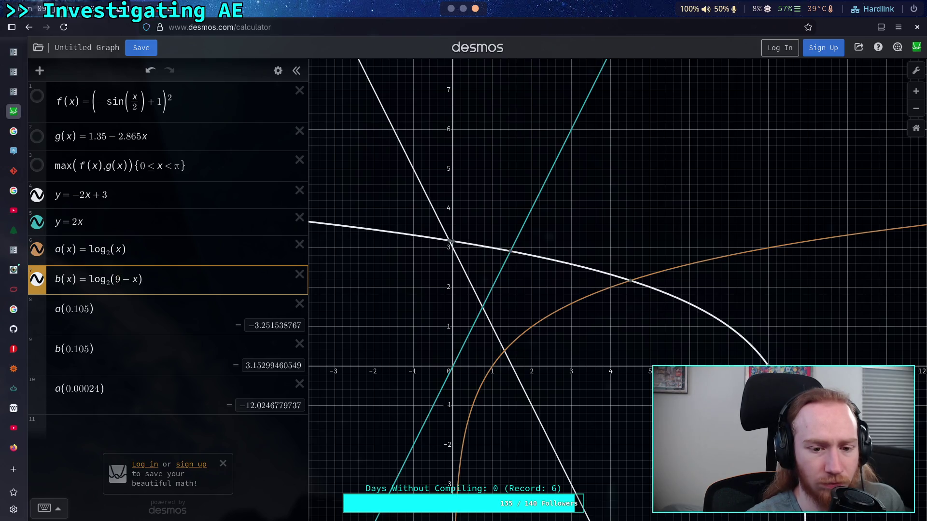
pyautogui.press('BackSpace')
pyautogui.write('10')
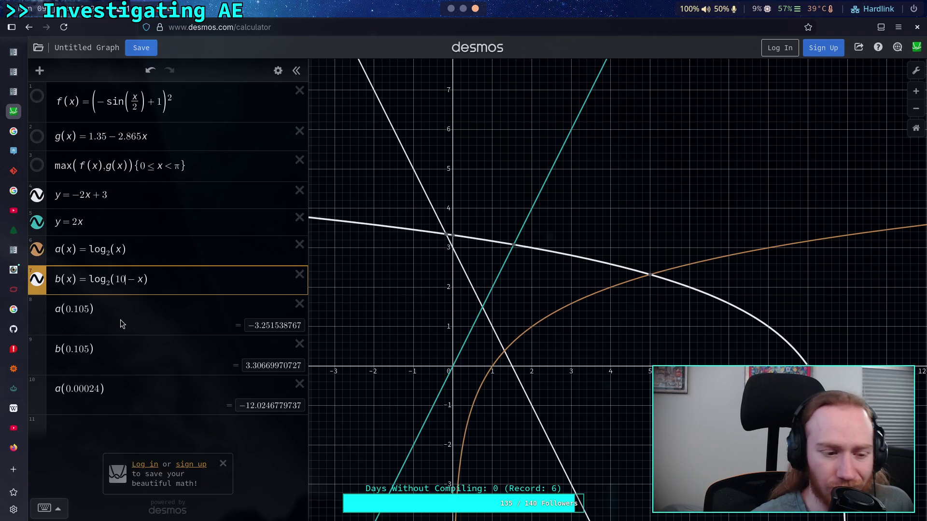
pyautogui.press('BackSpace')
pyautogui.press('BackSpace')
pyautogui.press('Delete')
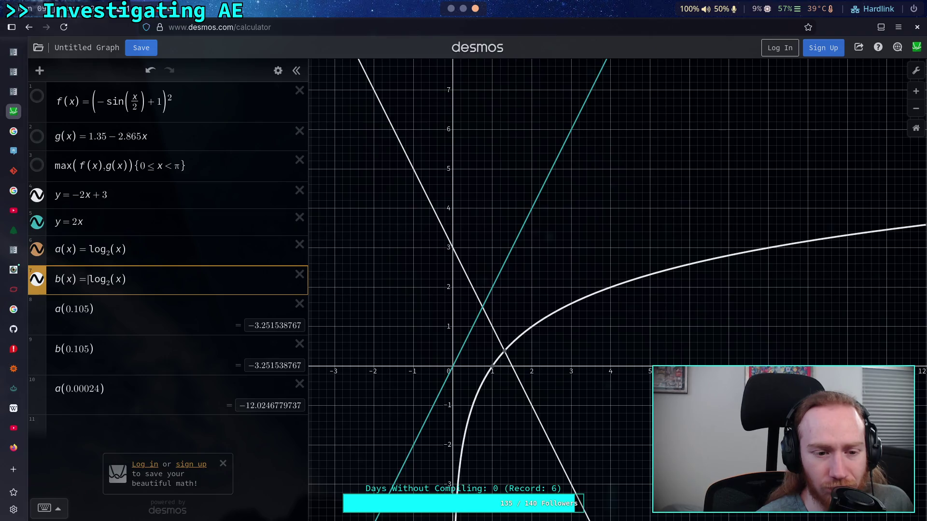
# Step: Negate b(x) to −log₂(x), giving b(0.105) ≈ 3.2515, and hide the a and b curves
pyautogui.write('-')
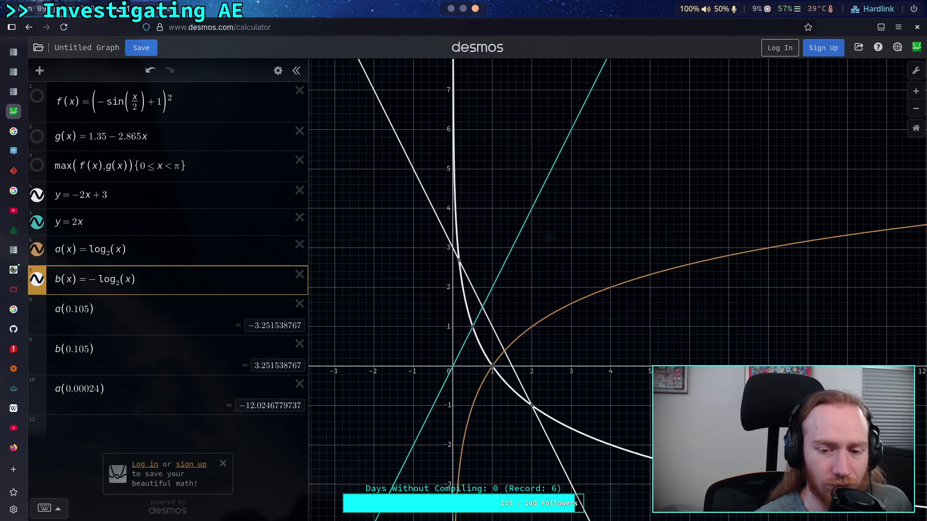
pyautogui.write('1')
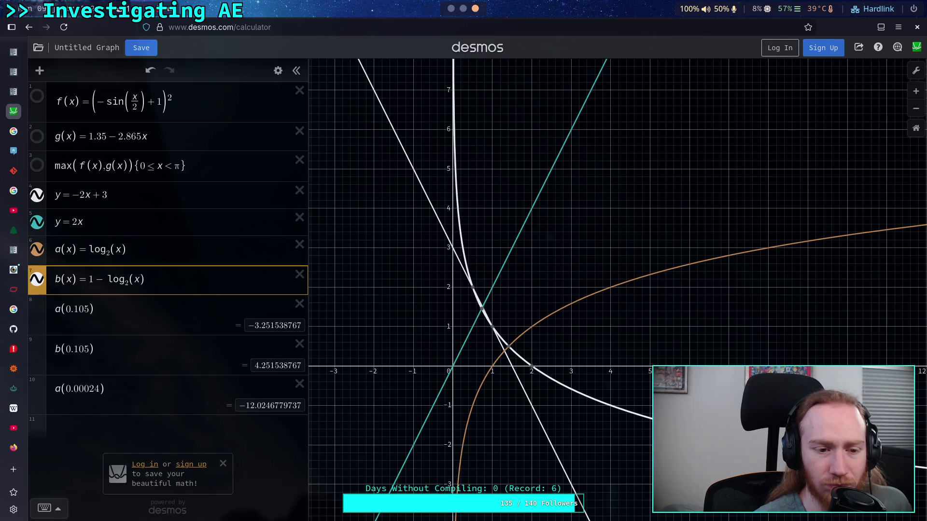
pyautogui.press('BackSpace')
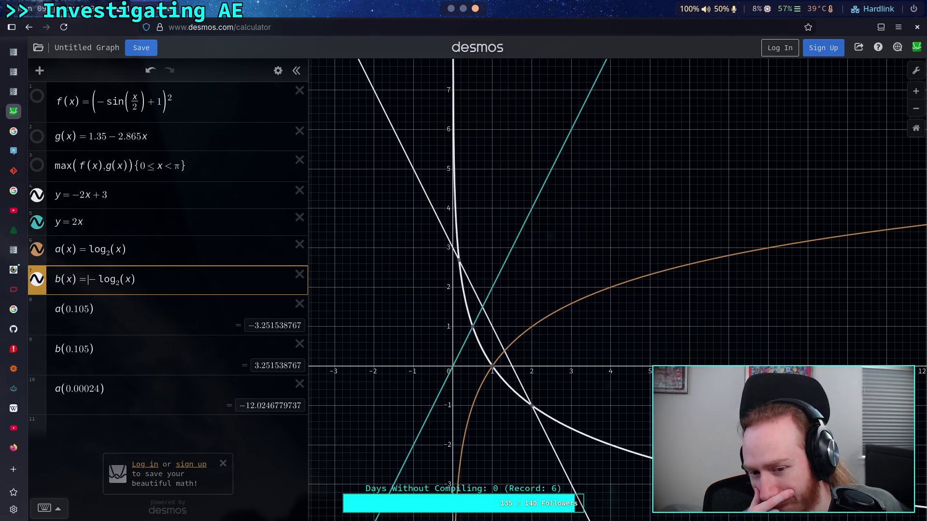
pyautogui.click(37, 279)
pyautogui.click(37, 249)
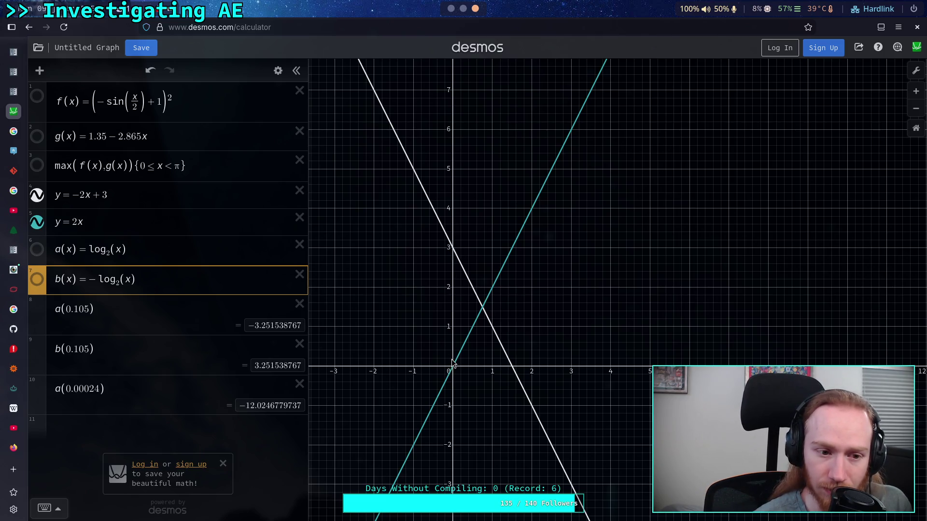
# Step: Hide the y = −2x + 3 and y = 2x lines and show a(x) and b(x) again
pyautogui.click(120, 212)
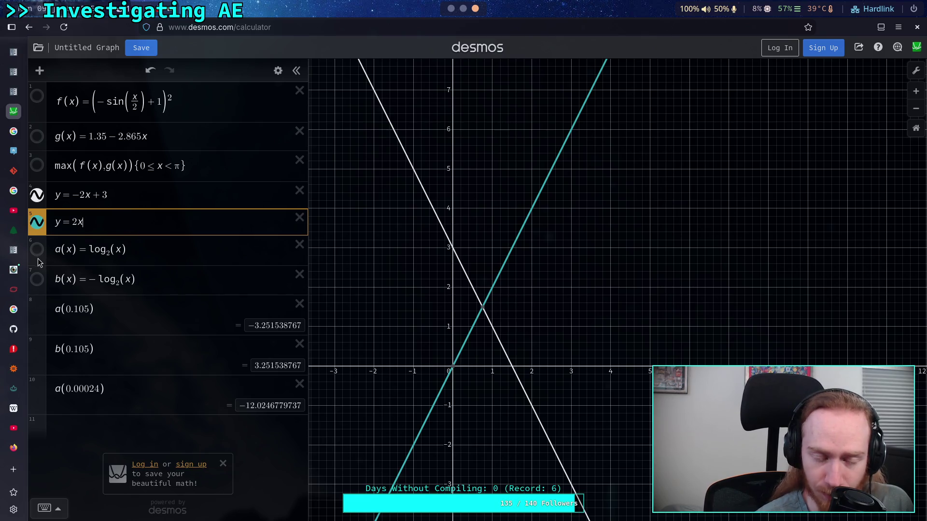
pyautogui.click(37, 195)
pyautogui.click(36, 222)
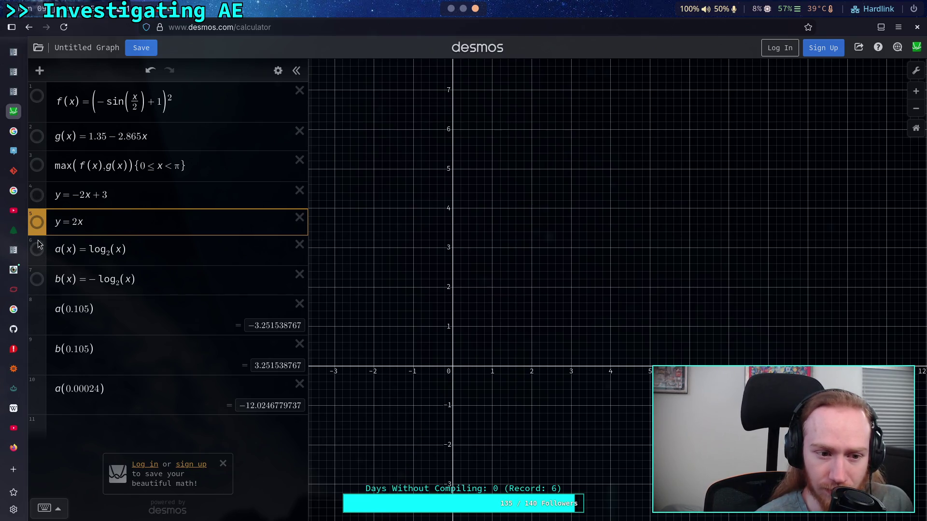
pyautogui.click(36, 249)
pyautogui.click(37, 279)
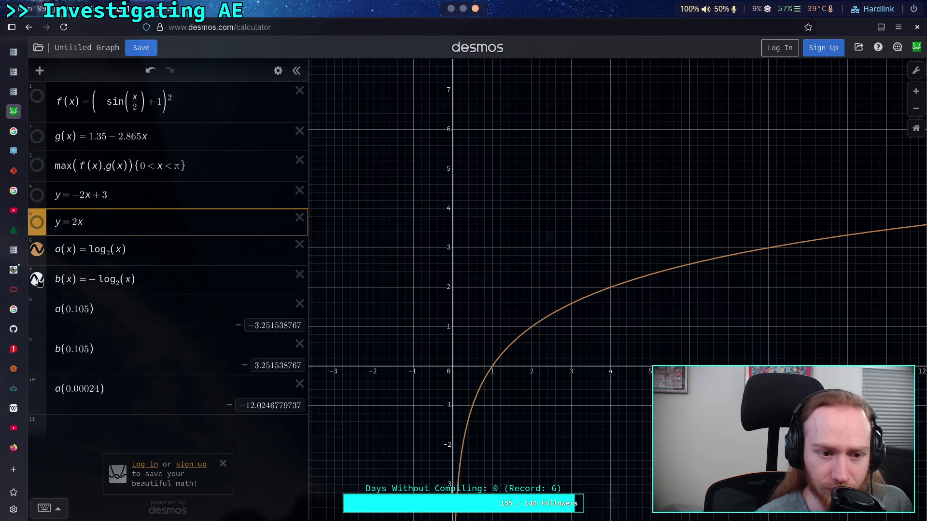
# Step: Rewrite b(x) as log₂(−x+1), giving b(0.105) ≈ −0.1600
pyautogui.click(96, 281)
pyautogui.press('BackSpace')
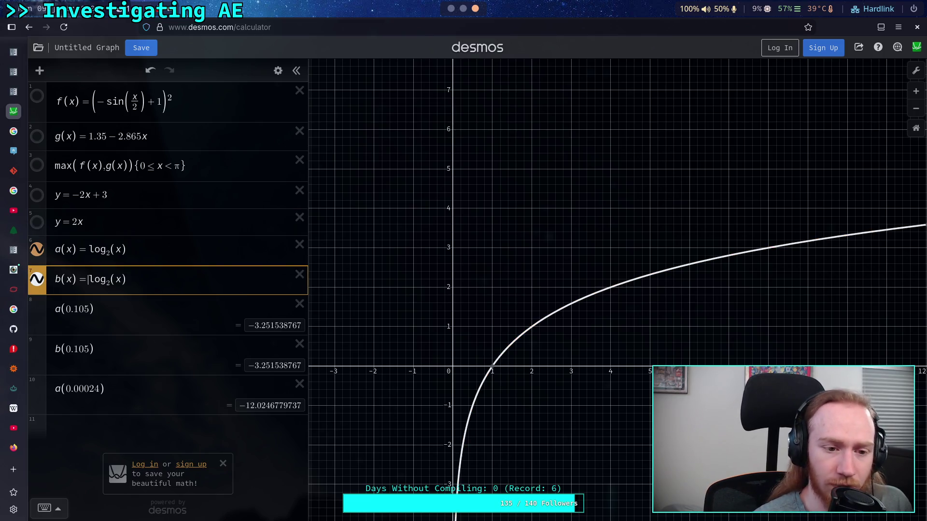
pyautogui.write('-')
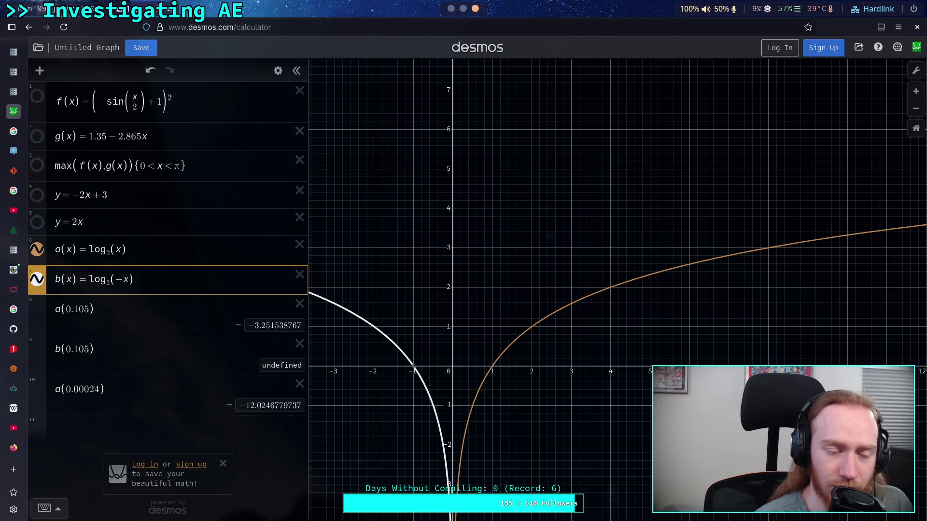
pyautogui.press('BackSpace')
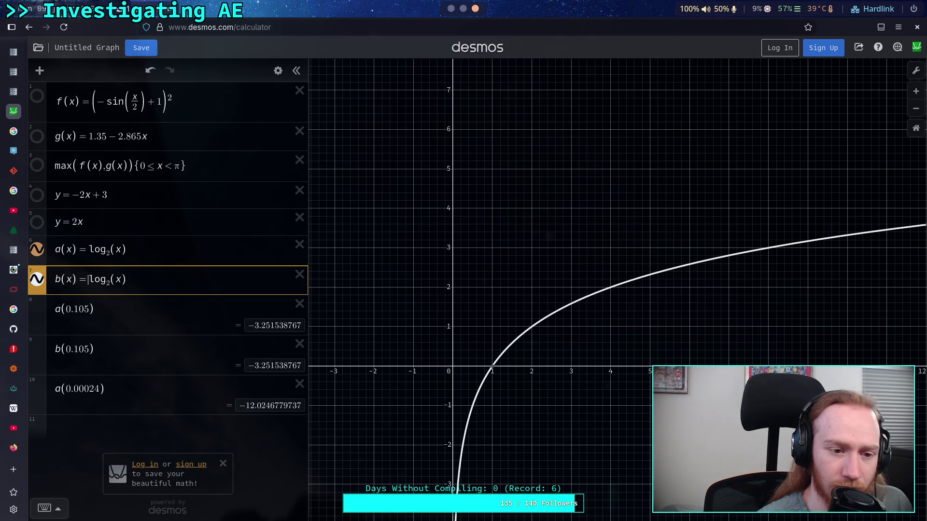
pyautogui.write('-')
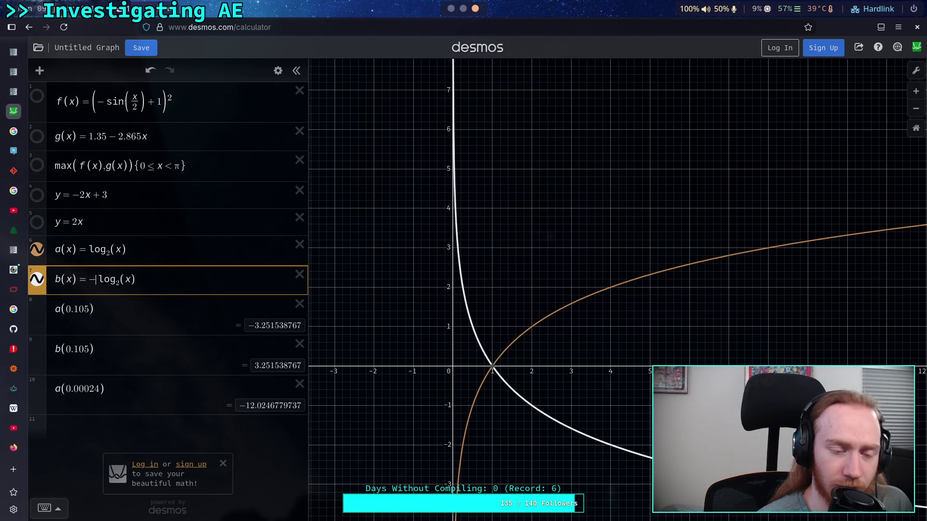
pyautogui.press('BackSpace')
pyautogui.press('Right')
pyautogui.write('-')
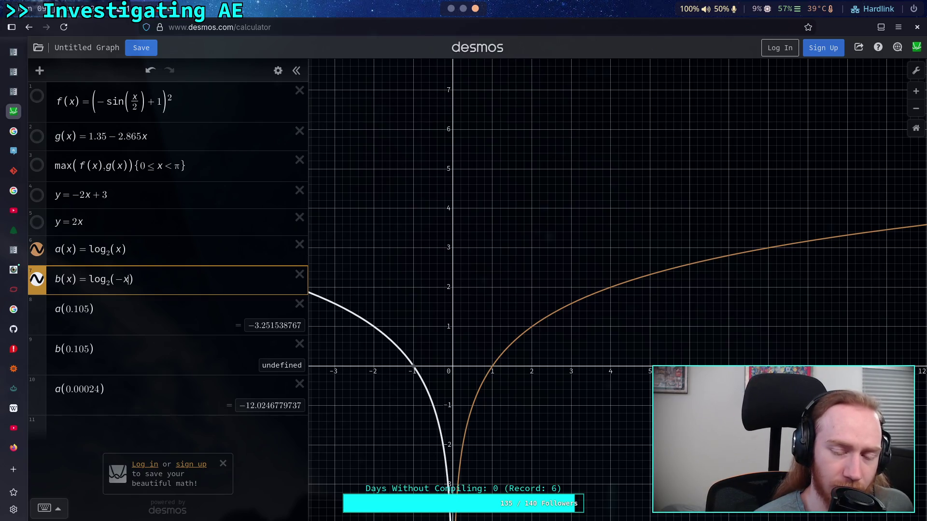
pyautogui.write('-')
pyautogui.press('BackSpace')
pyautogui.write('+1')
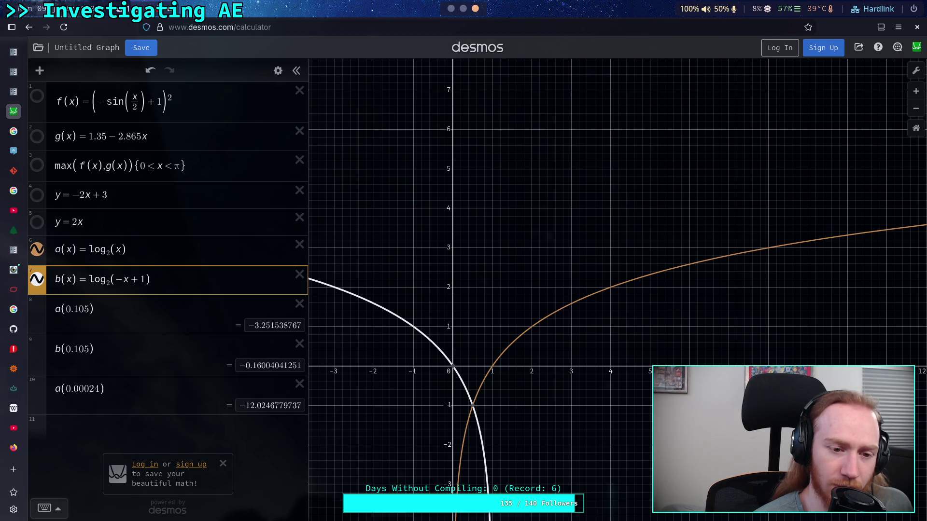
# Step: Replace b(x)'s shift of 1 with 0.00023, then try 0.00024, 0.00025 and 0.00026
pyautogui.press('BackSpace')
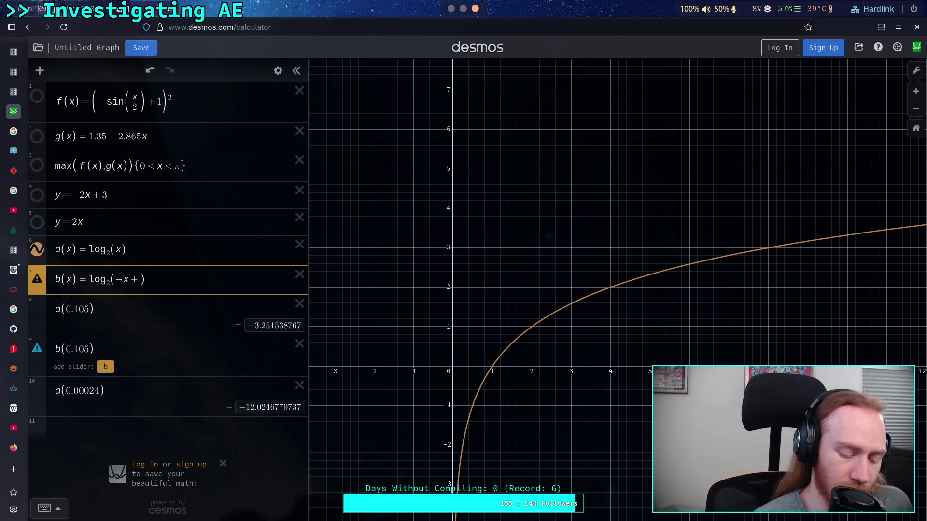
pyautogui.write('0.00023')
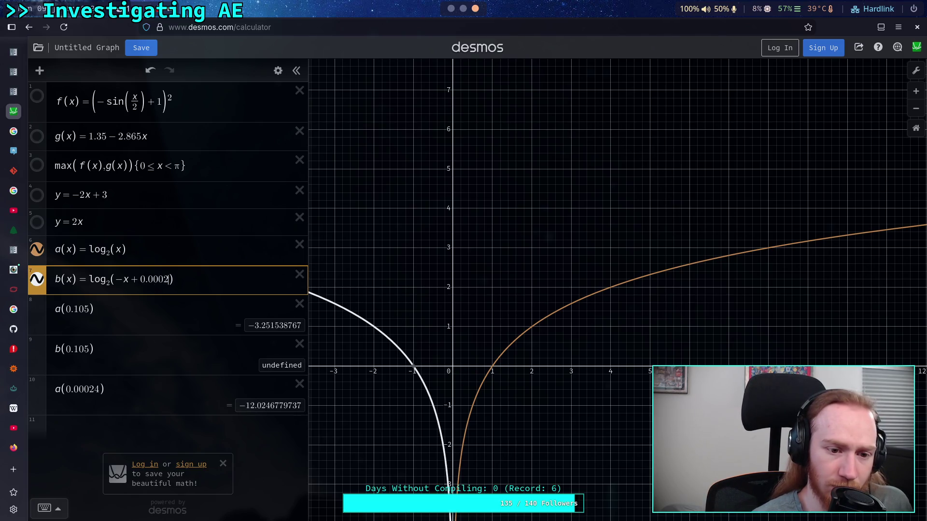
pyautogui.press('BackSpace')
pyautogui.write('4')
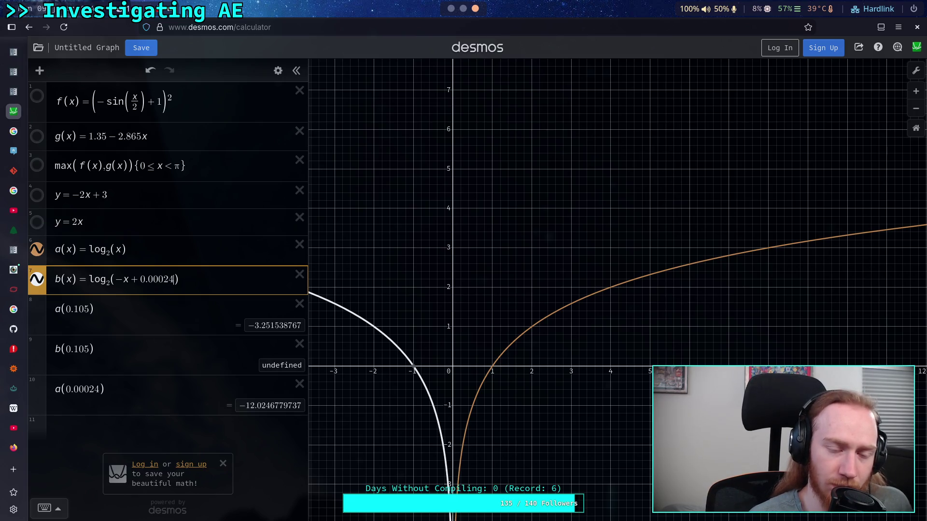
pyautogui.press('BackSpace')
pyautogui.write('5')
pyautogui.press('BackSpace')
pyautogui.write('6')
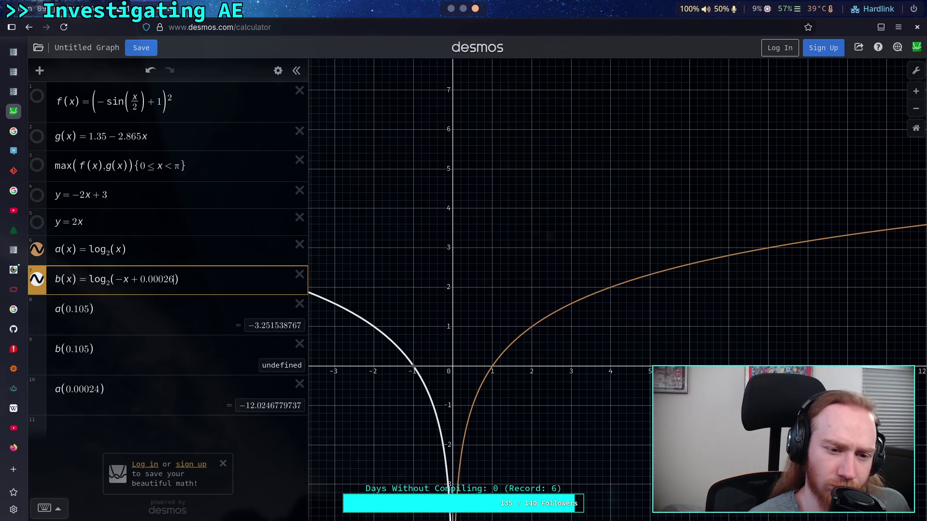
# Step: Refine the shift through 0.1051 and 0.1052 to 0.10524, making b(0.105) ≈ −12.0247
pyautogui.hotkey('shift', 'Left')
pyautogui.hotkey('shift', 'Left')
pyautogui.hotkey('shift', 'Left')
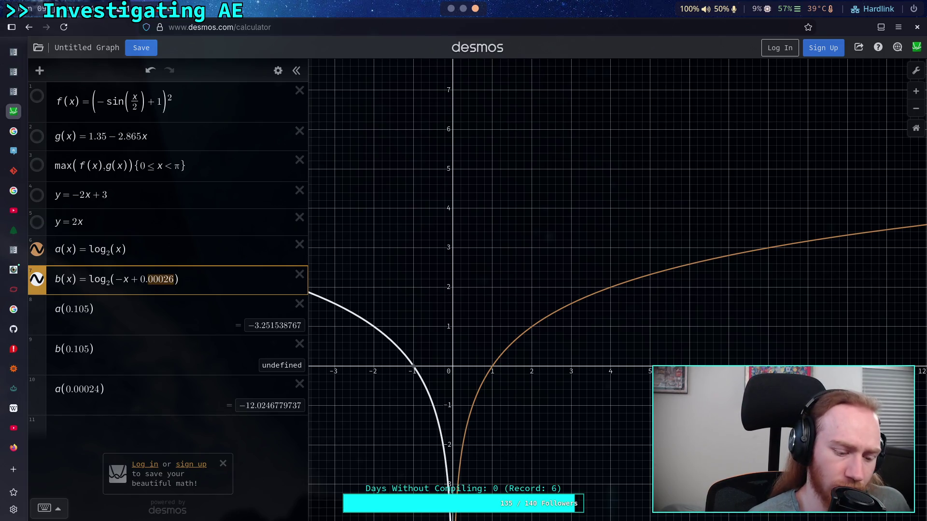
pyautogui.write('1051')
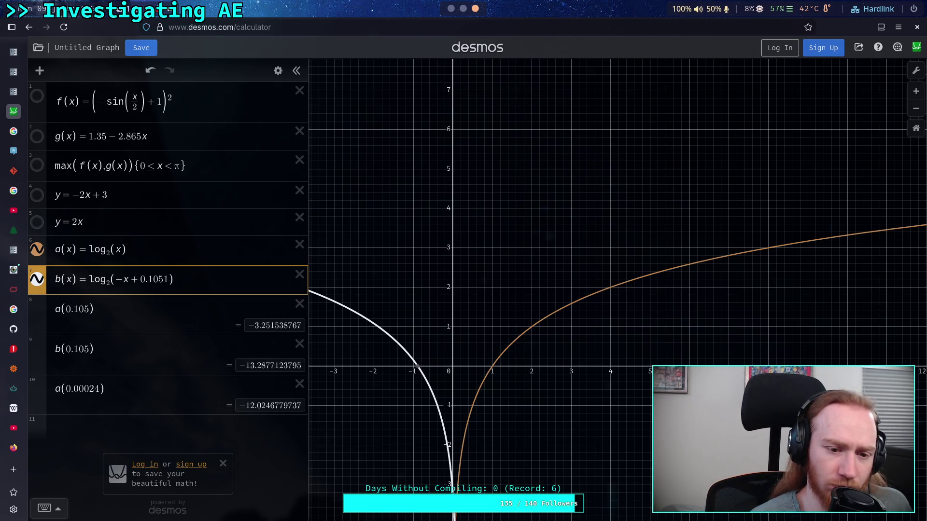
pyautogui.press('BackSpace')
pyautogui.write('2')
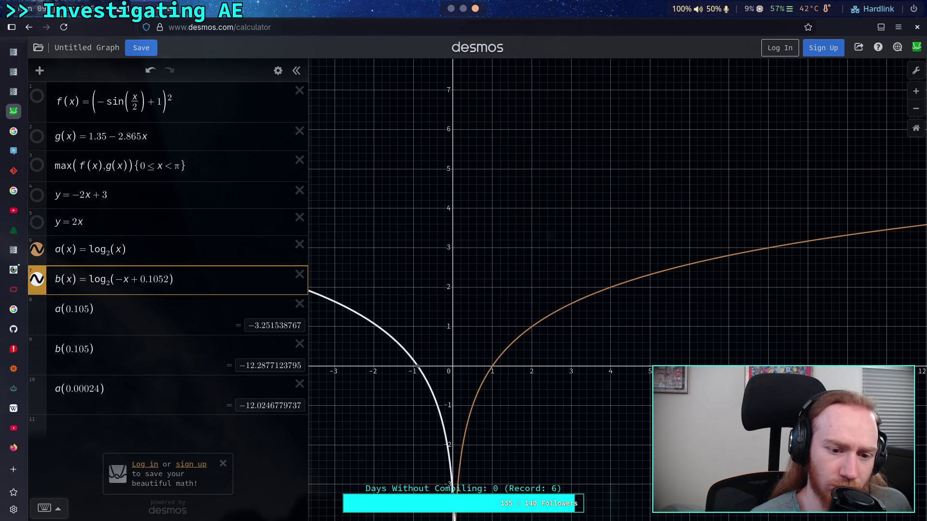
pyautogui.hotkey('shift', 'Left')
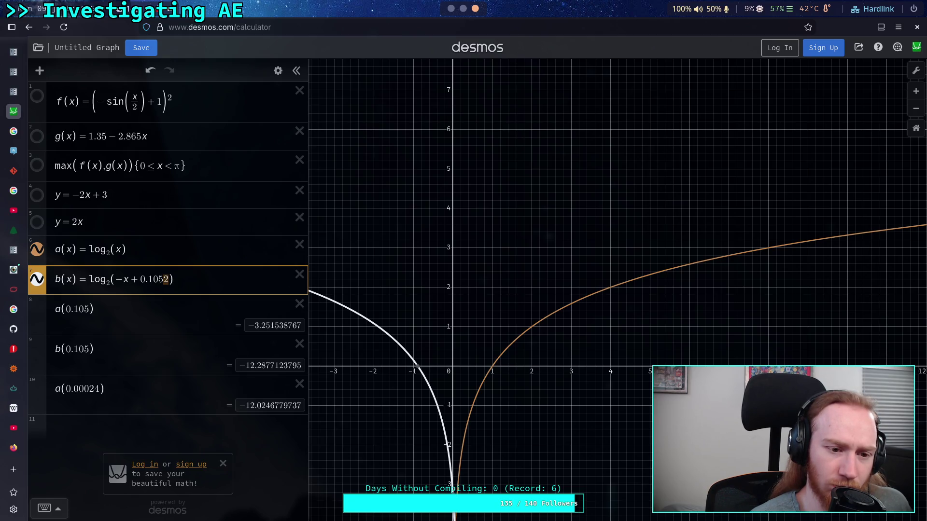
pyautogui.write('24')
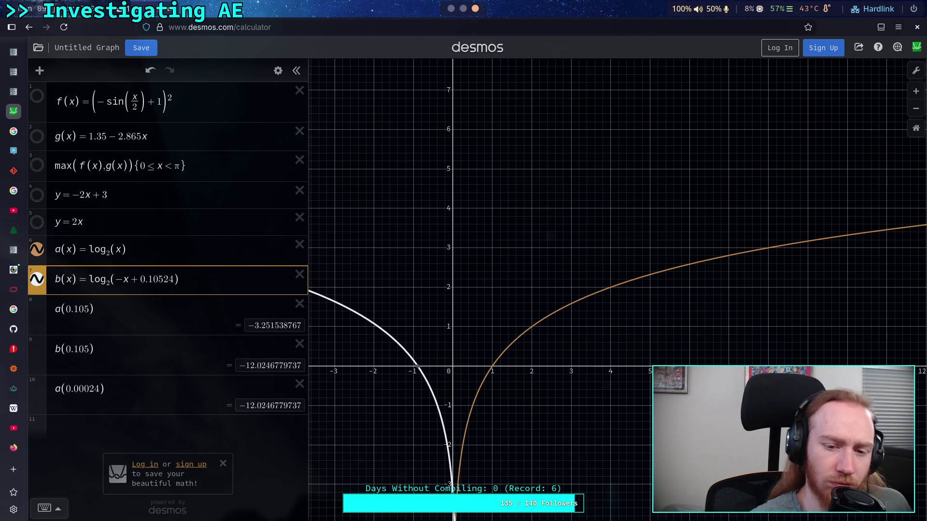
pyautogui.click(183, 389)
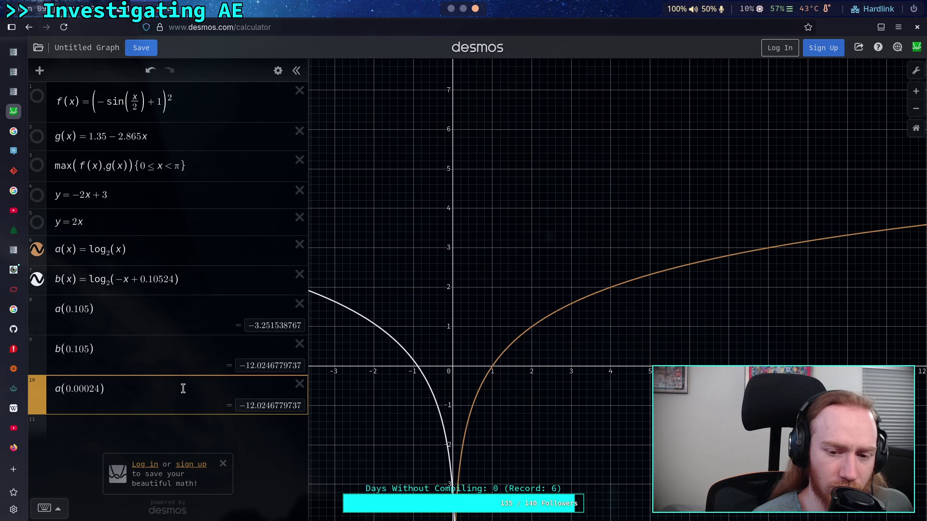
# Step: Add a new row below a(0.00024) evaluating b(0.00024)
pyautogui.press('Return')
pyautogui.write('b')
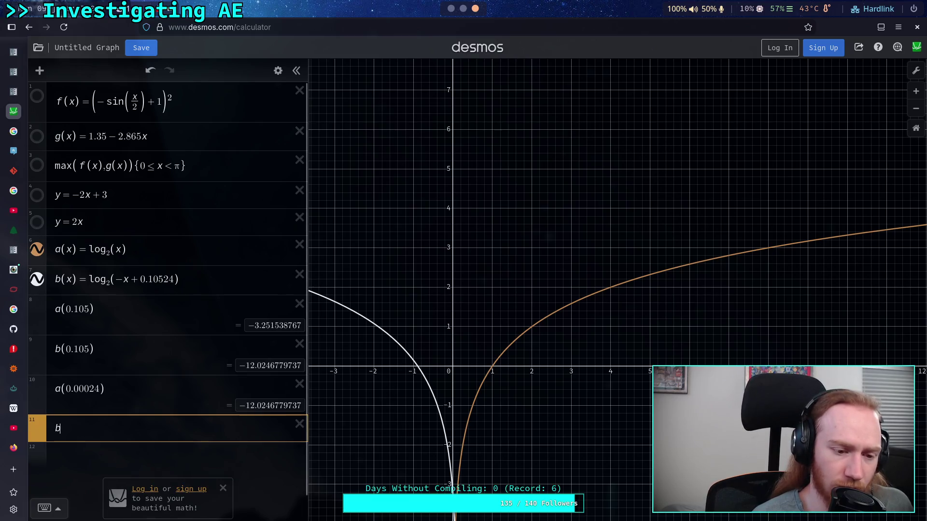
pyautogui.write('(0.000')
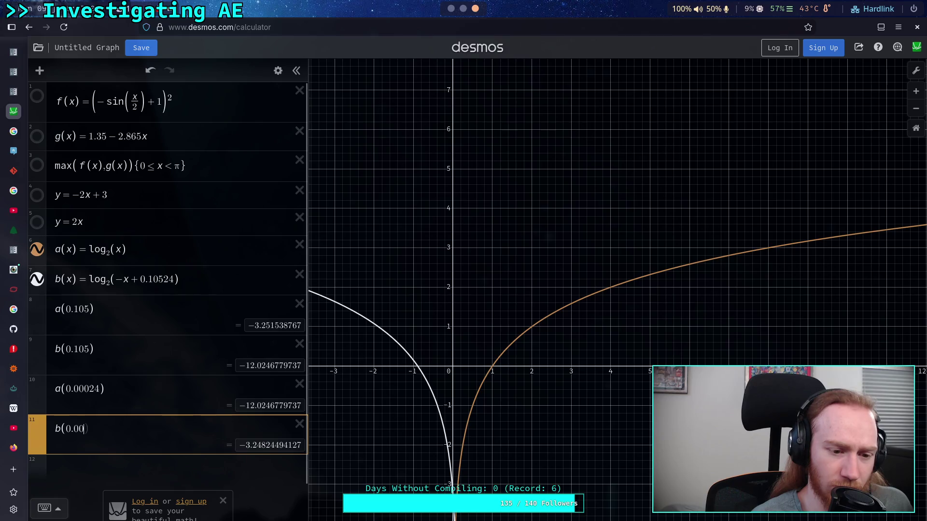
pyautogui.write('24)')
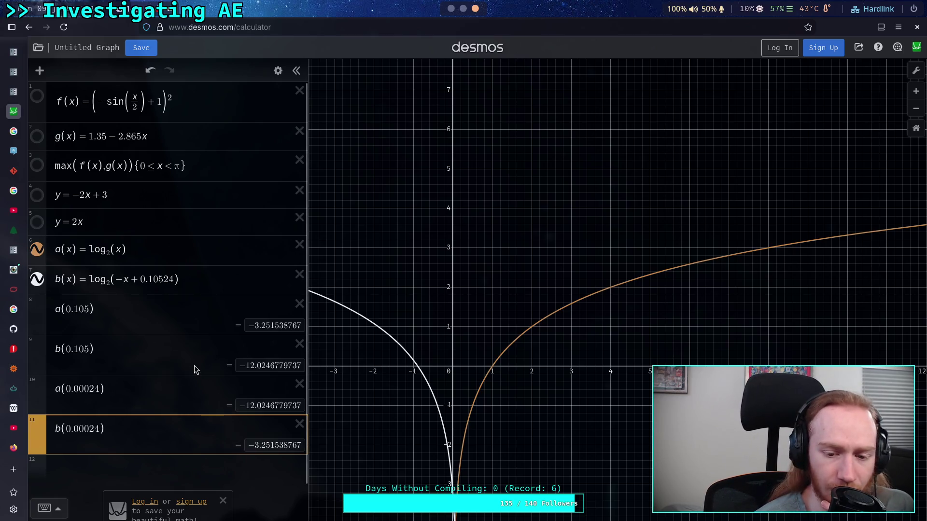
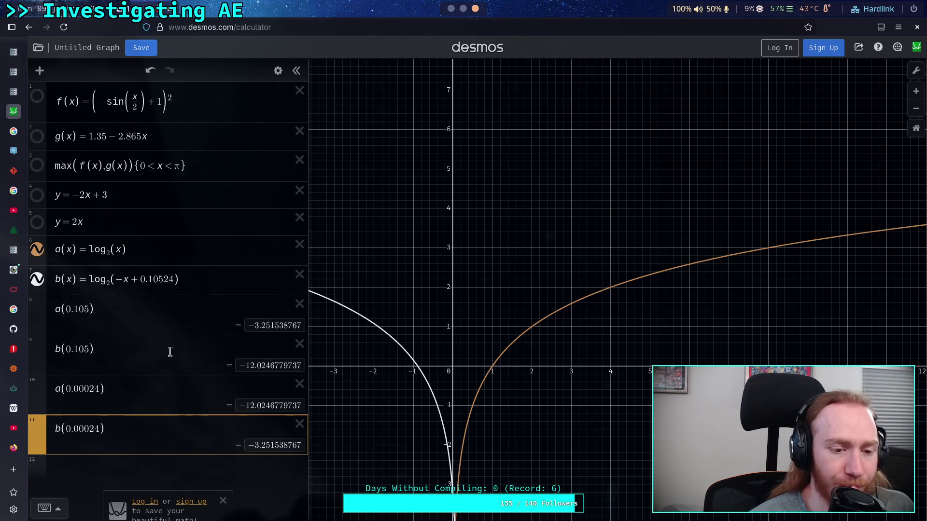
# Step: Multiply b(x) by (1 + 1/1.2) in Desmos, so b(0.105) becomes −22.0452 and b(0.00024) −5.9612
pyautogui.click(222, 277)
pyautogui.write('*')
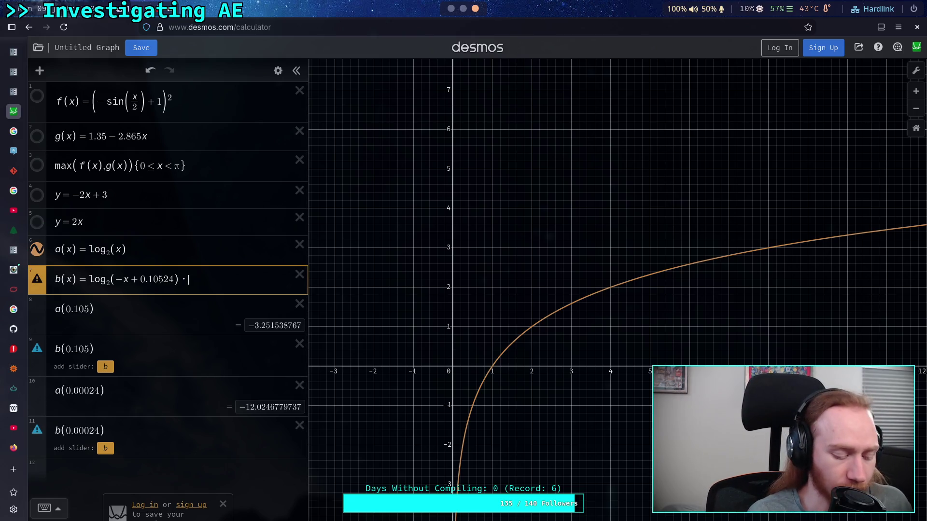
pyautogui.write('(1 + 1/')
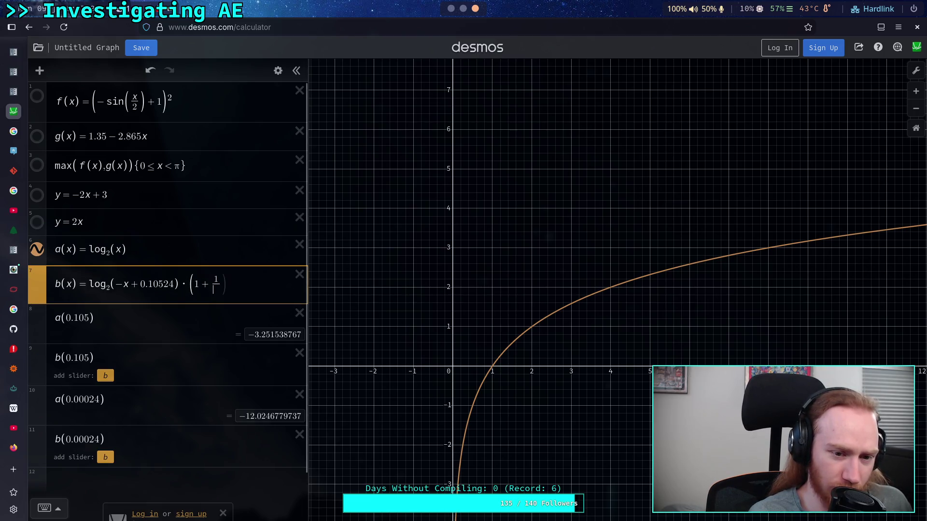
pyautogui.write('1.2')
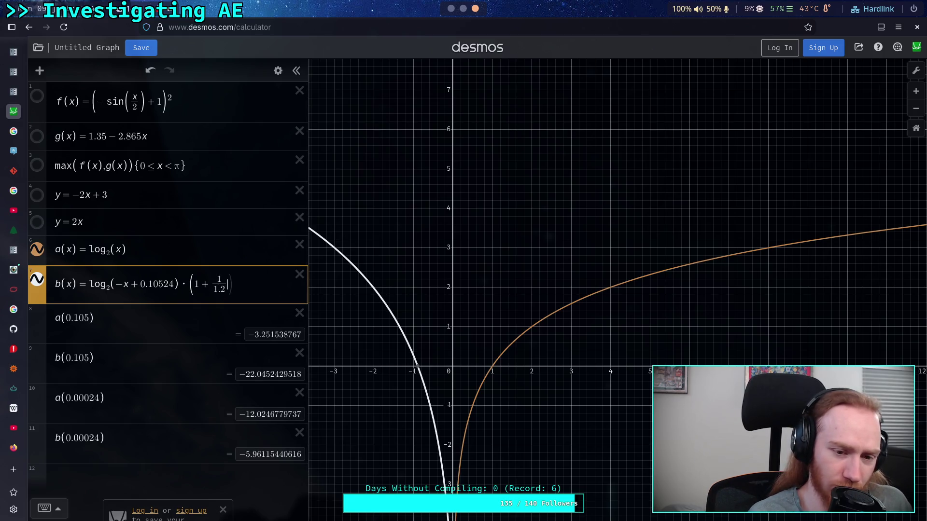
pyautogui.write(')')
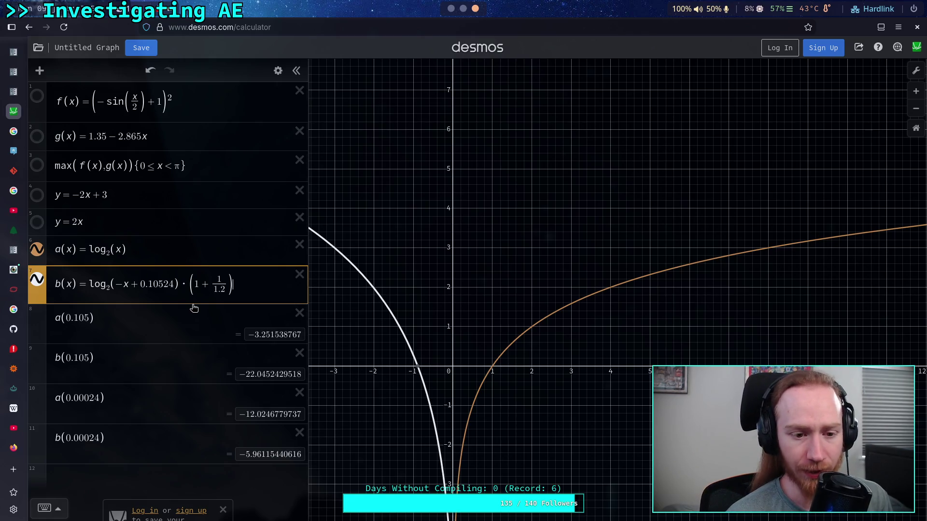
pyautogui.press('super+4')
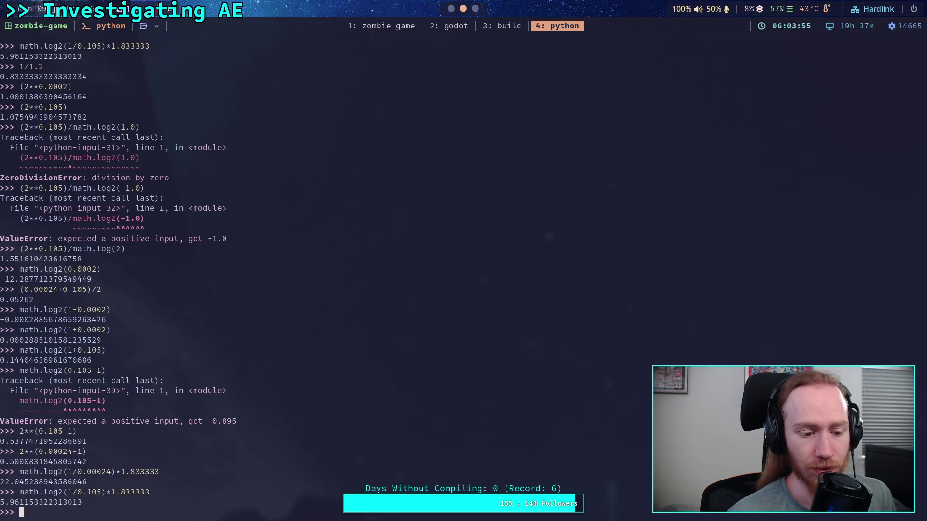
# Step: Bring the Godot editor with auto_exposure.gd back on screen
pyautogui.click(454, 23)
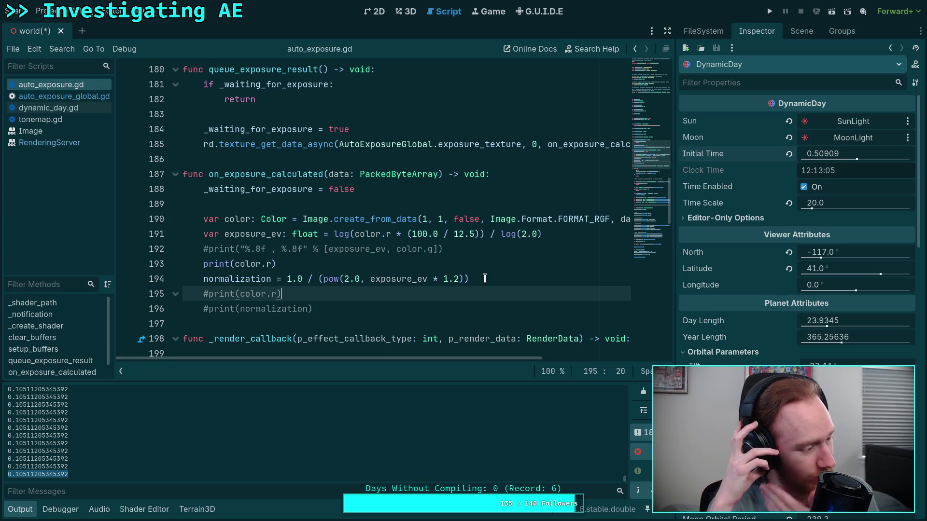
# Step: Locate the min_exposure and max_exposure variables on lines 221–222 of the script
pyautogui.scroll(-10, 485, 278)
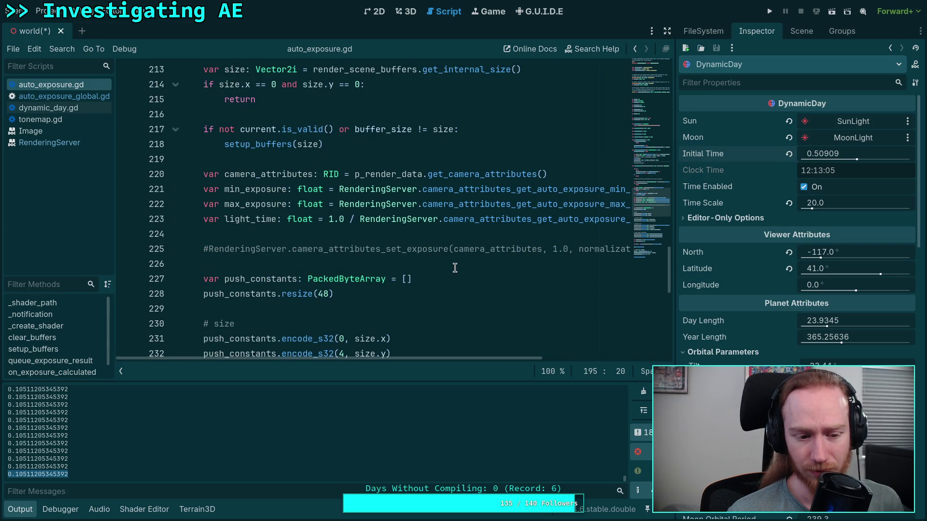
pyautogui.scroll(-6, 455, 268)
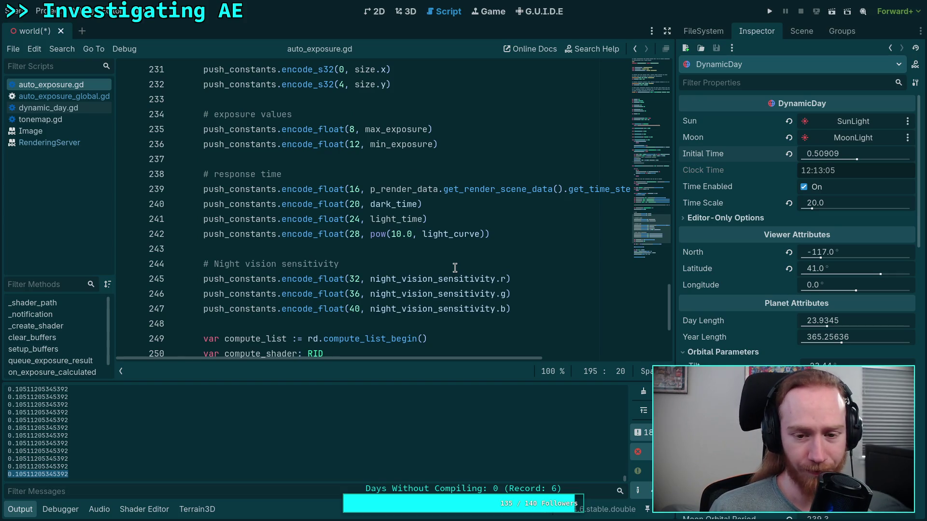
pyautogui.scroll(-4, 455, 268)
pyautogui.scroll(11, 440, 250)
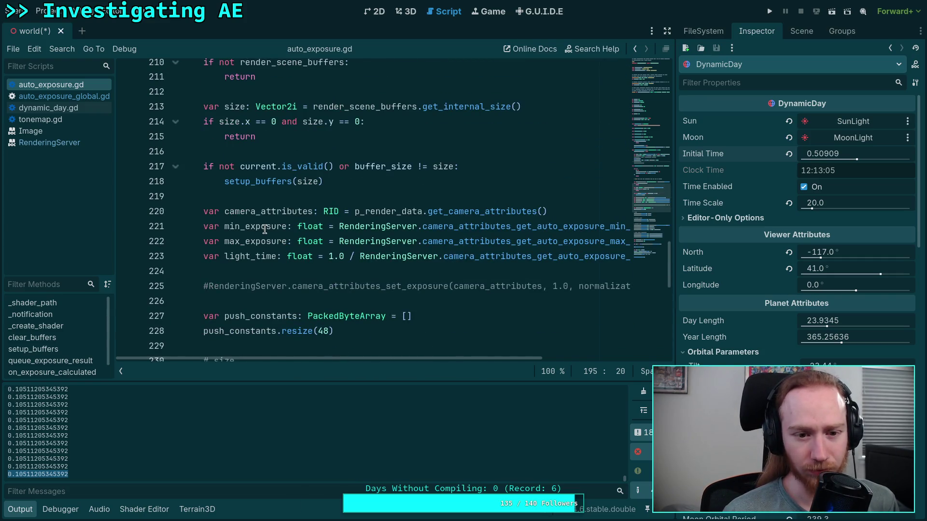
pyautogui.doubleClick(265, 227)
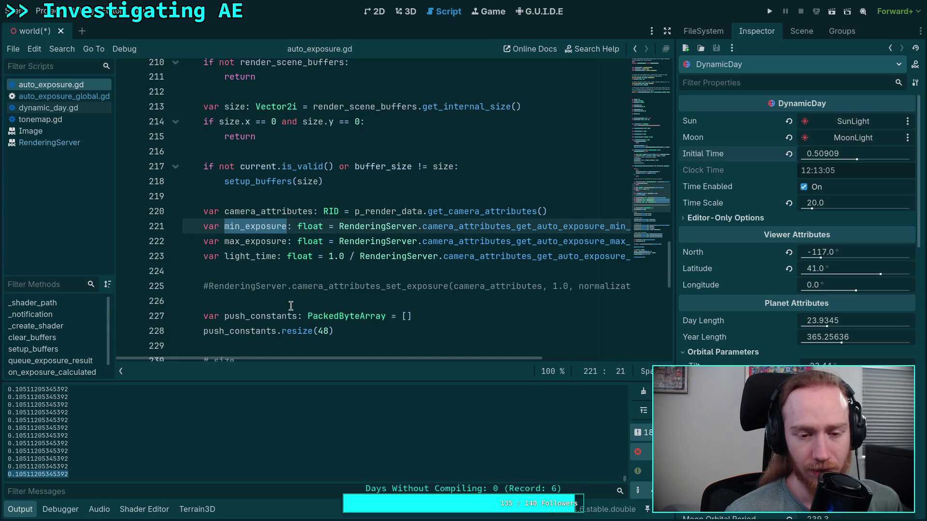
pyautogui.doubleClick(252, 250)
pyautogui.moveTo(459, 358)
pyautogui.mouseDown()
pyautogui.moveTo(620, 374)
pyautogui.moveTo(314, 280)
pyautogui.mouseUp()
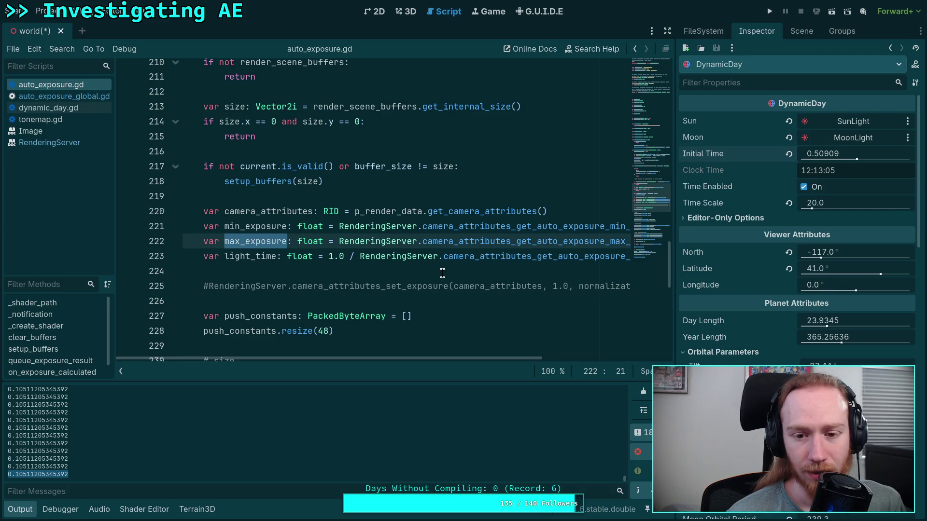
pyautogui.scroll(-11, 441, 273)
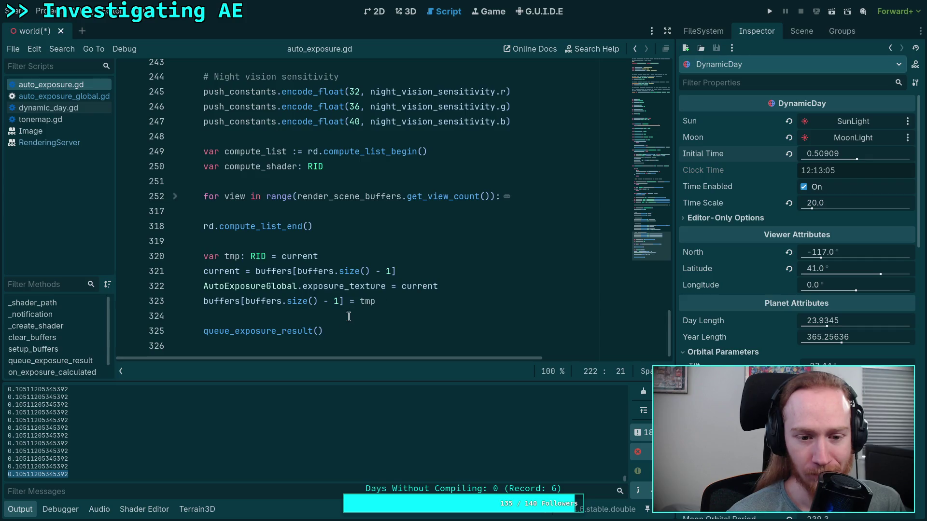
# Step: Pass min_exposure and max_exposure into queue_exposure_result on line 325 and save
pyautogui.click(319, 330)
pyautogui.scroll(3, 391, 308)
pyautogui.scroll(8, 392, 309)
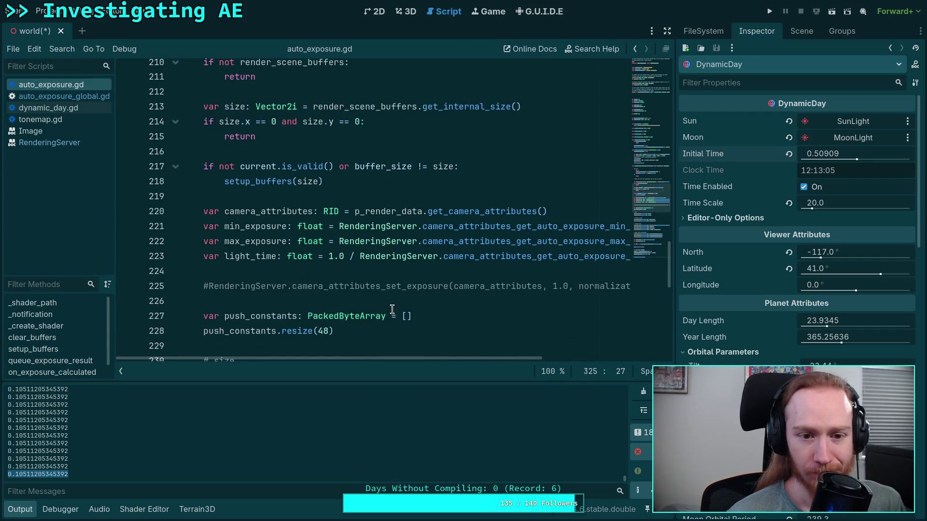
pyautogui.scroll(-11, 392, 308)
pyautogui.write('min_')
pyautogui.press('Return')
pyautogui.write(', m')
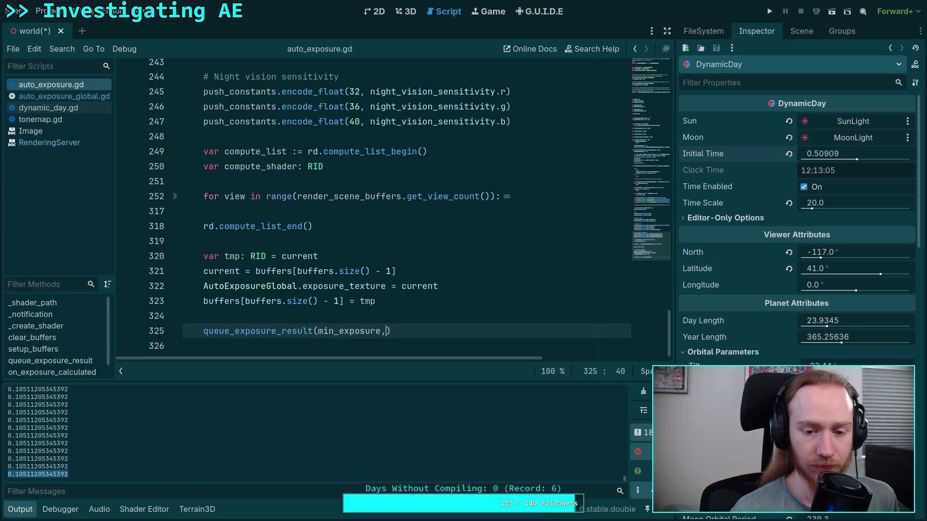
pyautogui.press('Return')
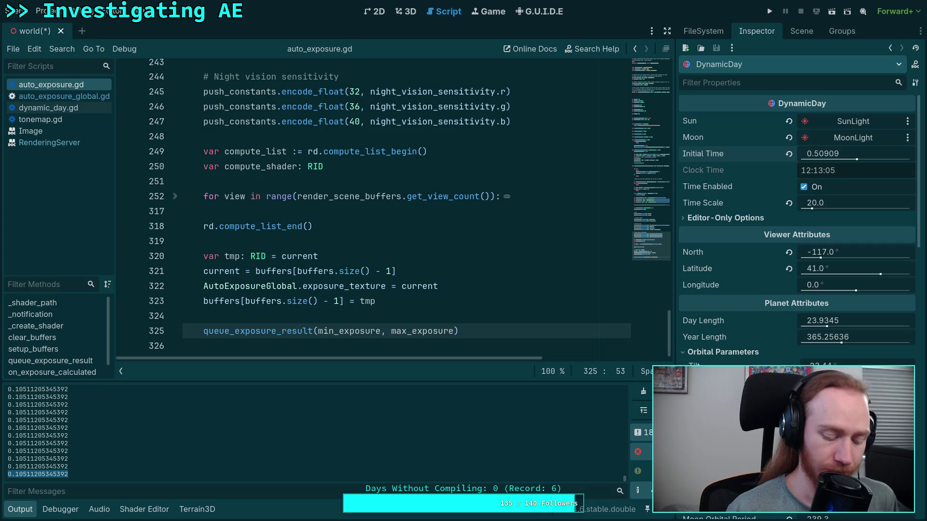
pyautogui.hotkey('ctrl', 's')
pyautogui.scroll(6, 300, 293)
pyautogui.scroll(15, 300, 293)
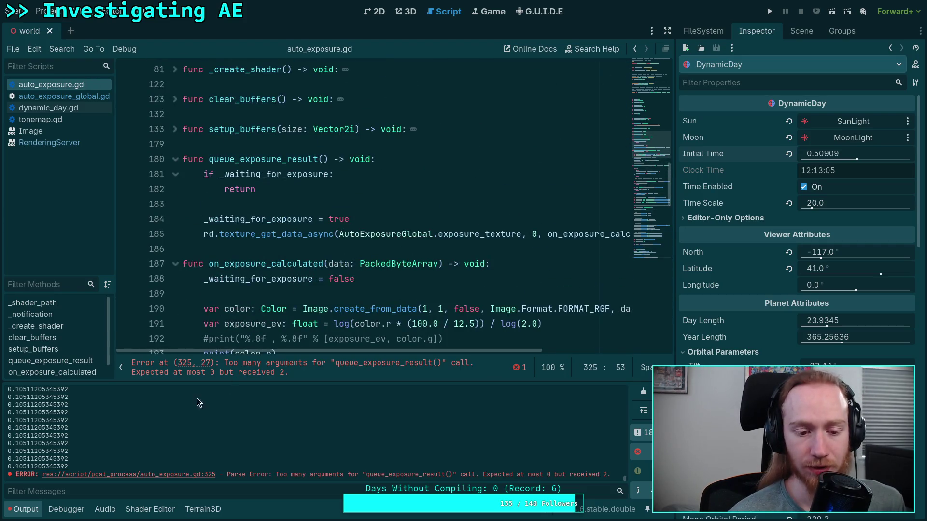
# Step: Give queue_exposure_result the parameters min_exposure: float and max_exposure: float
pyautogui.hotkey('ctrl', 'j')
pyautogui.scroll(4, 308, 285)
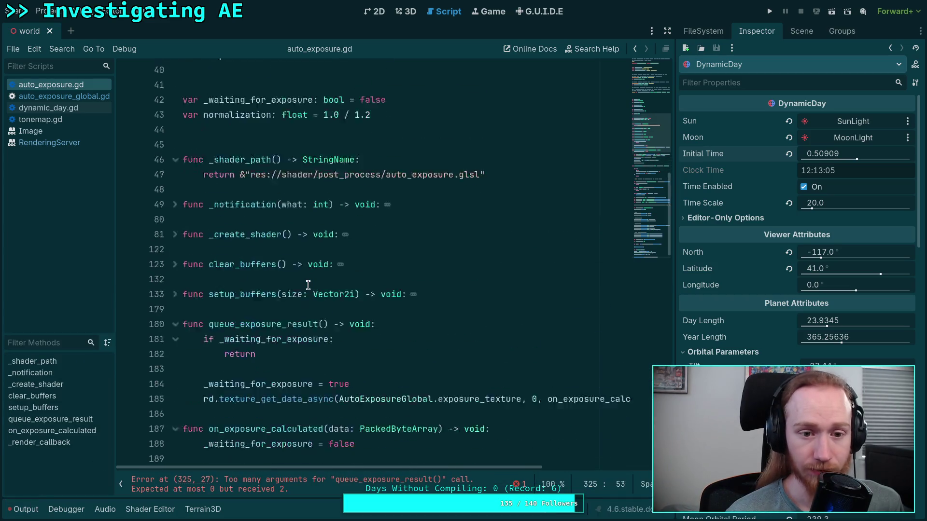
pyautogui.scroll(-5, 308, 286)
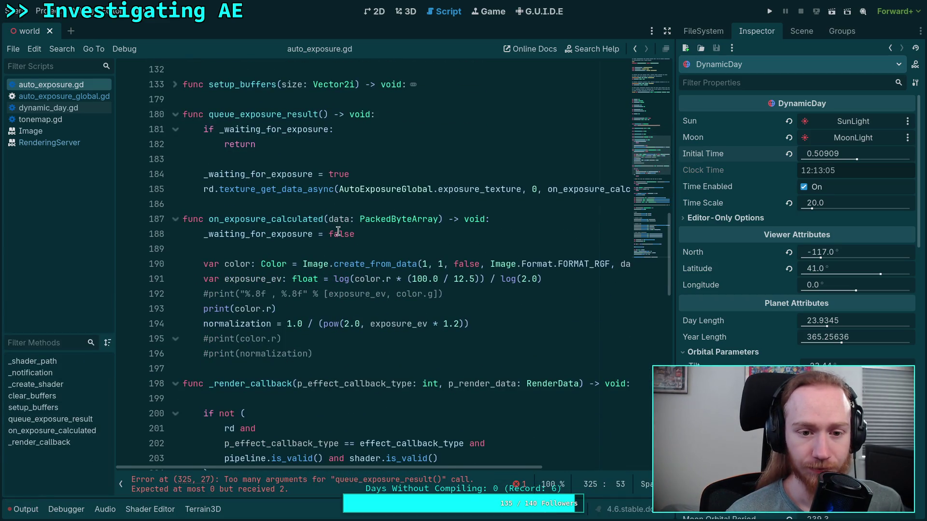
pyautogui.click(325, 114)
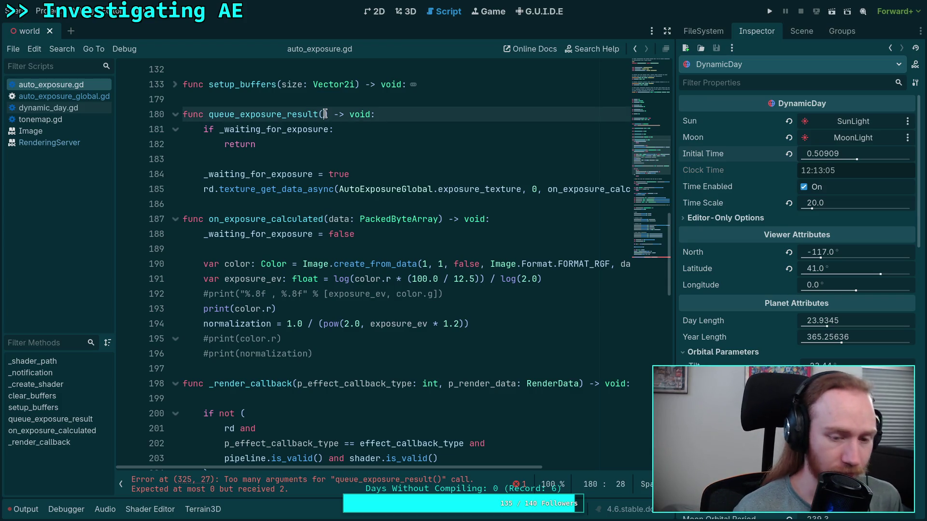
pyautogui.write('m)')
pyautogui.write('min_exposure')
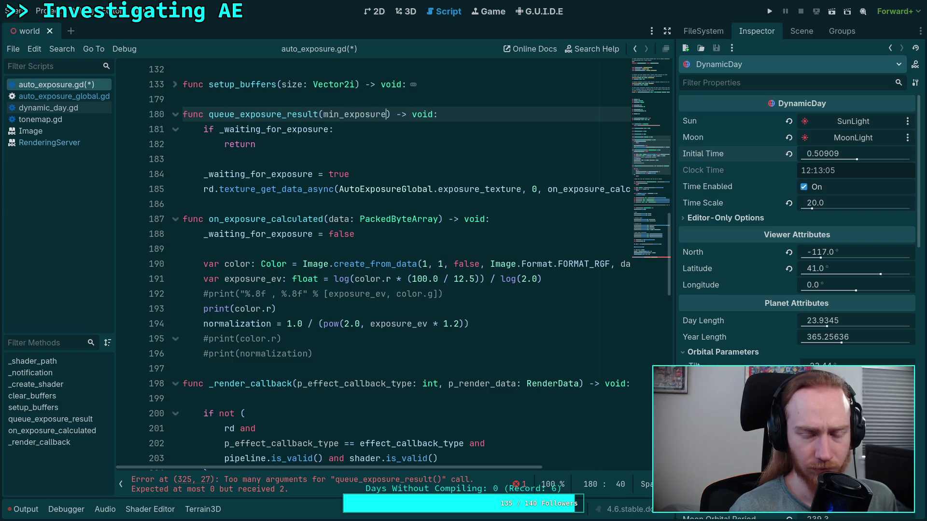
pyautogui.write(': float, max_ek')
pyautogui.press('BackSpace')
pyautogui.write('xposure: ')
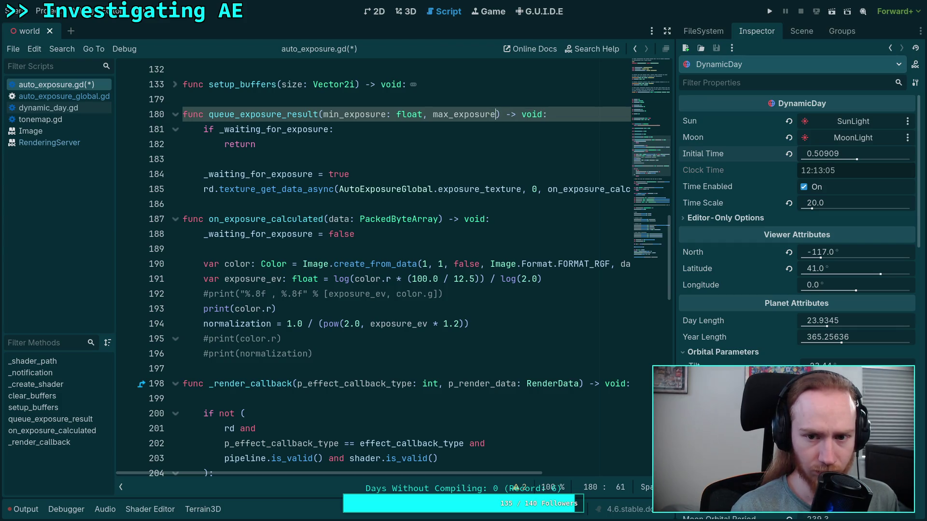
pyautogui.write('float')
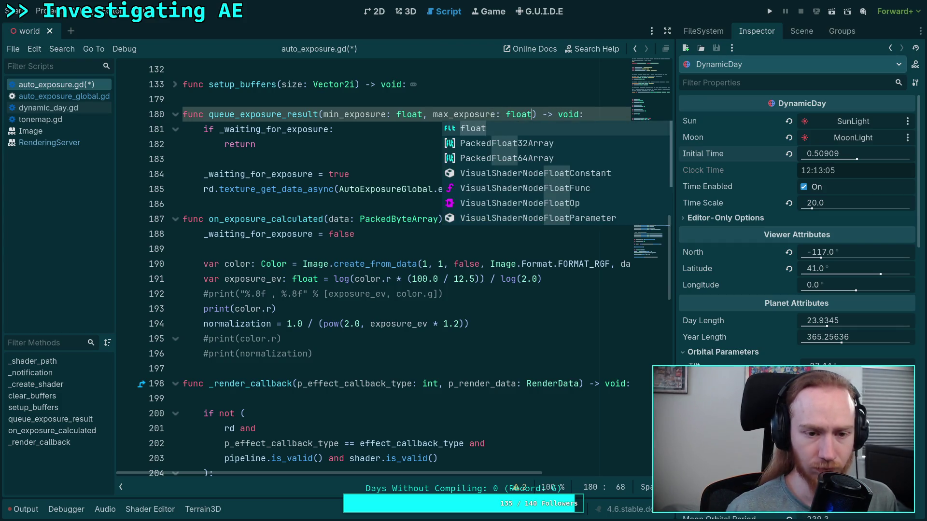
# Step: Declare a new variable: var _exposure_range: float = 0.0
pyautogui.scroll(5, 284, 195)
pyautogui.scroll(2, 284, 195)
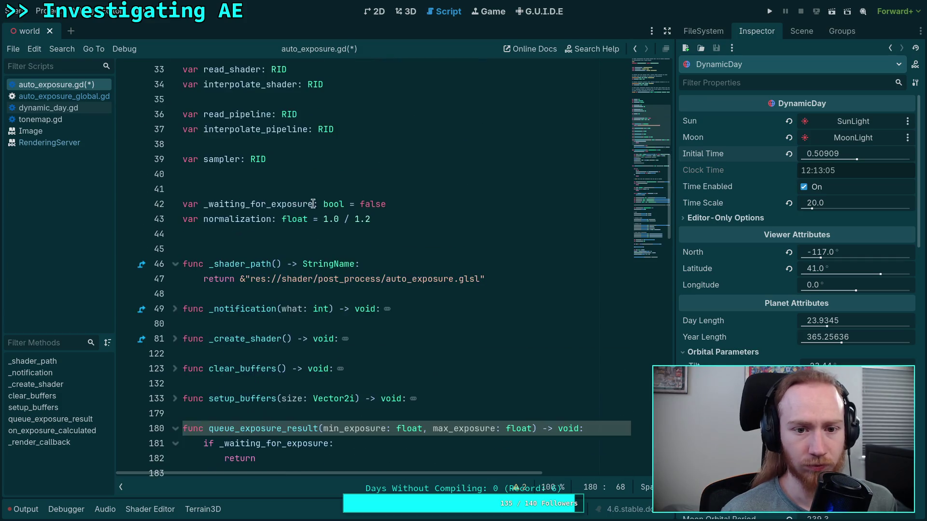
pyautogui.click(444, 214)
pyautogui.click(441, 206)
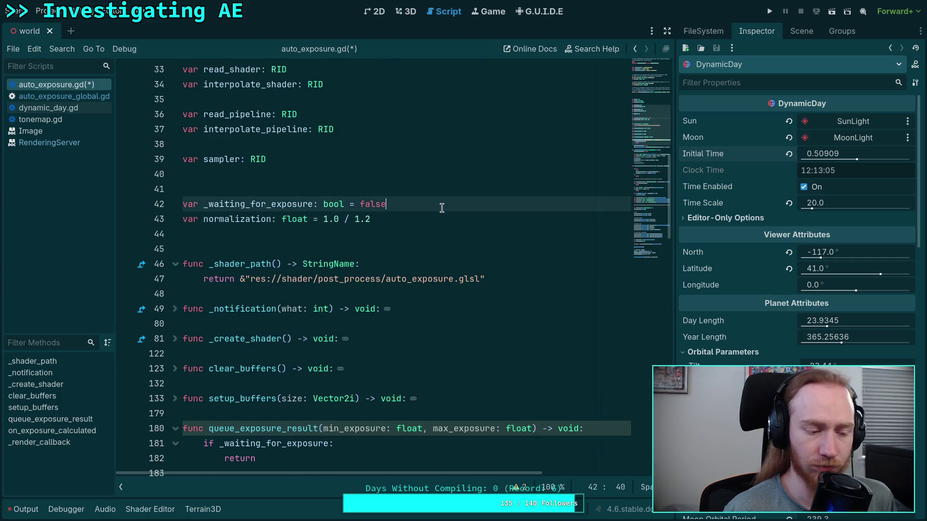
pyautogui.press('Return')
pyautogui.write('var ')
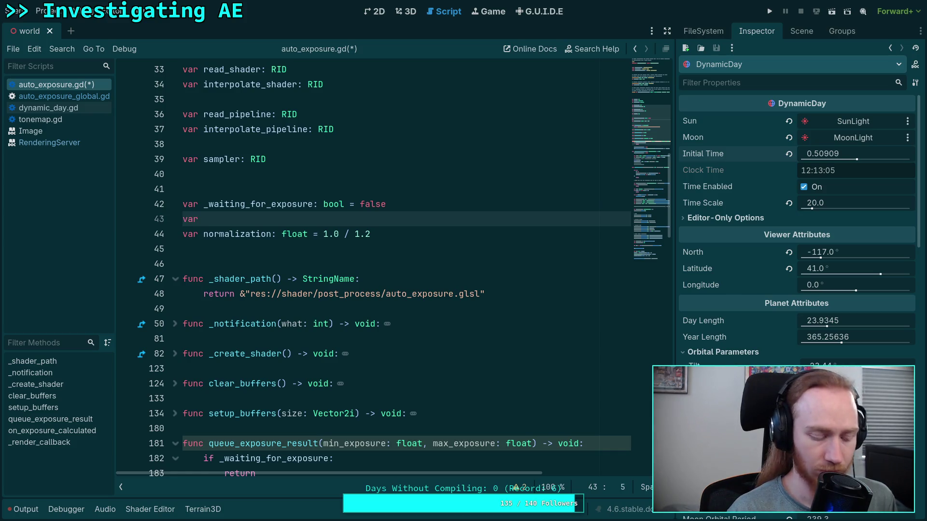
pyautogui.write('_')
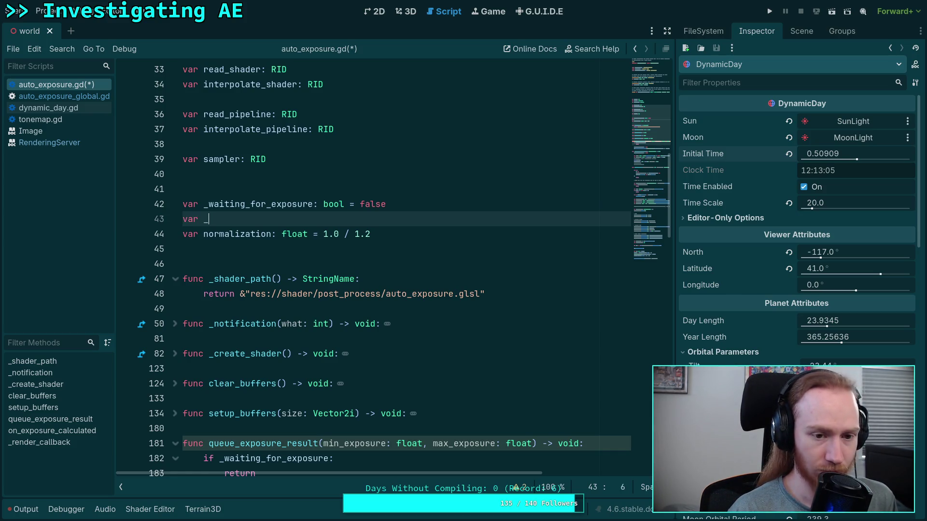
pyautogui.write('exposure_')
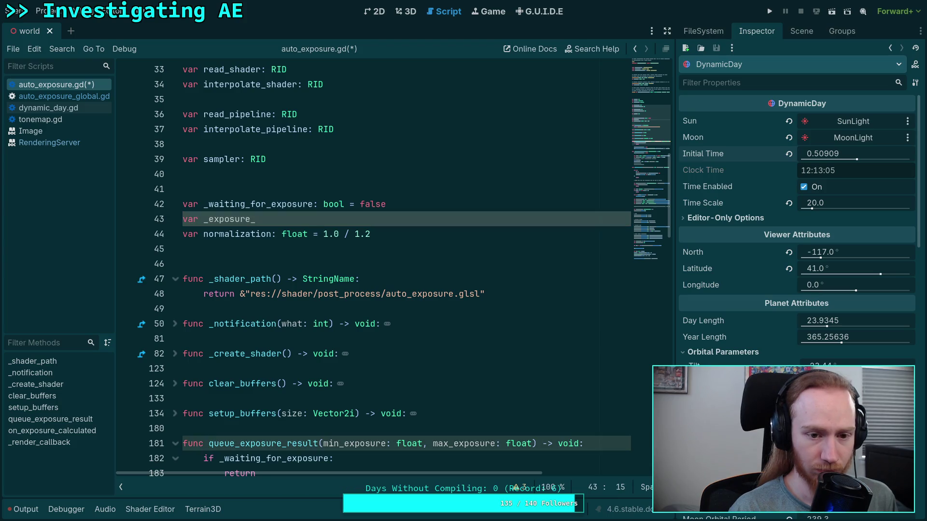
pyautogui.write('range: ')
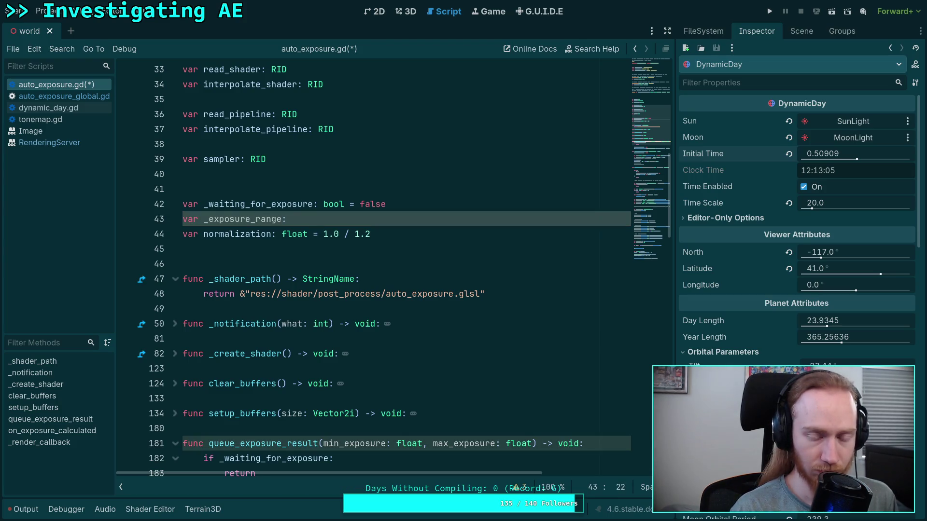
pyautogui.write('float = 0.0')
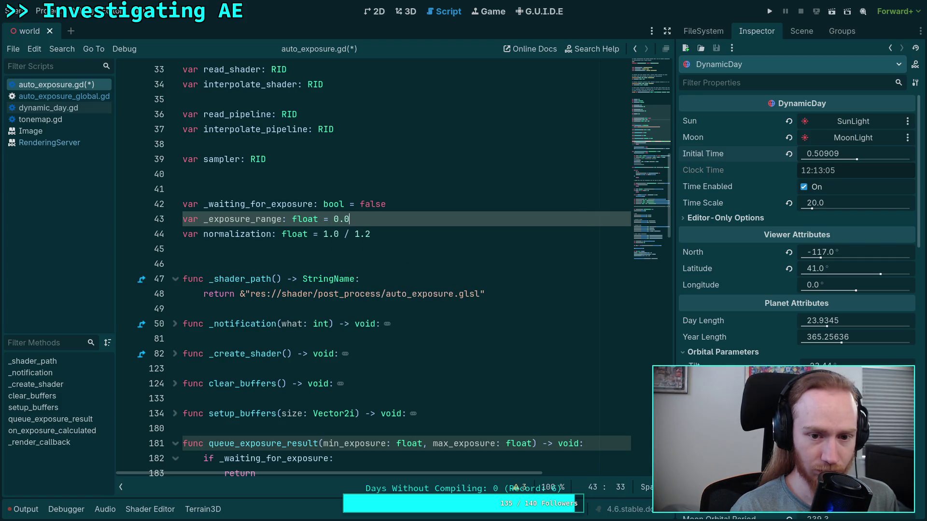
# Step: Assign _exposure_range = min_exposure + max_exposure inside the function and save the script
pyautogui.scroll(-5, 367, 271)
pyautogui.scroll(-1, 392, 304)
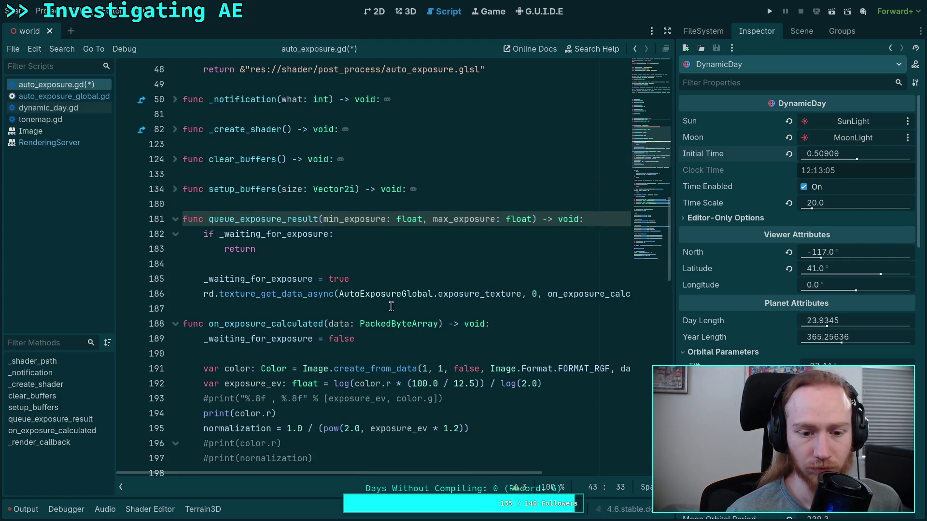
pyautogui.click(403, 279)
pyautogui.press('Return')
pyautogui.write('_')
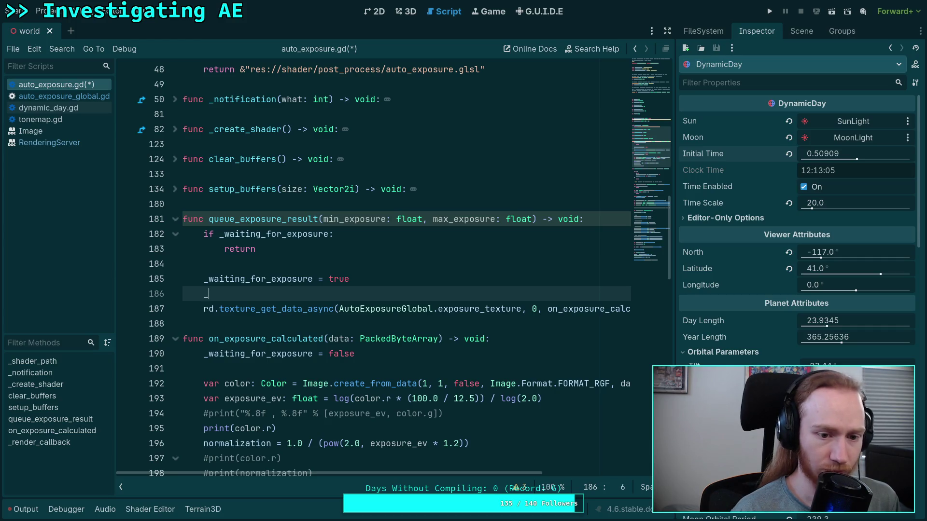
pyautogui.write('exp')
pyautogui.press('Return')
pyautogui.write('mi')
pyautogui.press('Return')
pyautogui.write('+ ma')
pyautogui.press('Return')
pyautogui.hotkey('ctrl', 's')
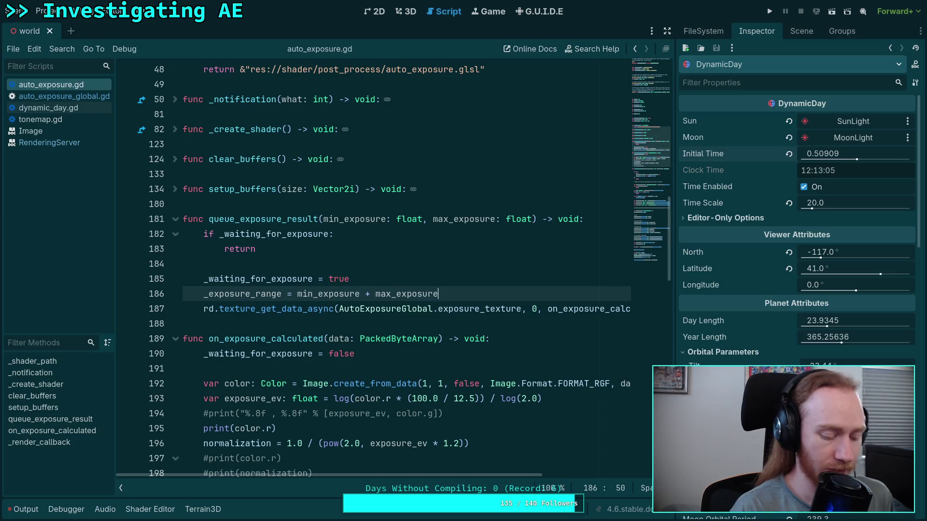
pyautogui.press('super+Right')
pyautogui.press('super+Right')
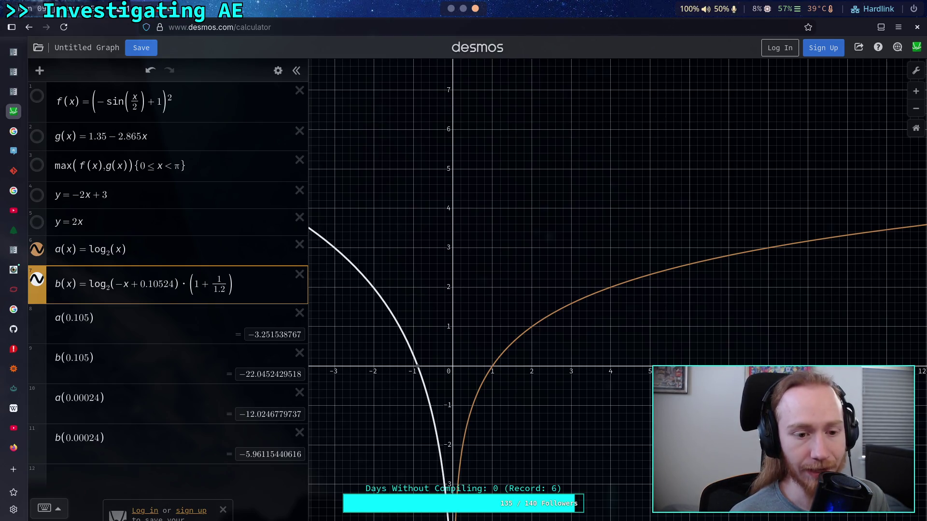
# Step: Reorder b(x)'s log argument to 0.10524 − x in Desmos, then return to the Godot script
pyautogui.click(125, 284)
pyautogui.press('BackSpace')
pyautogui.press('Right')
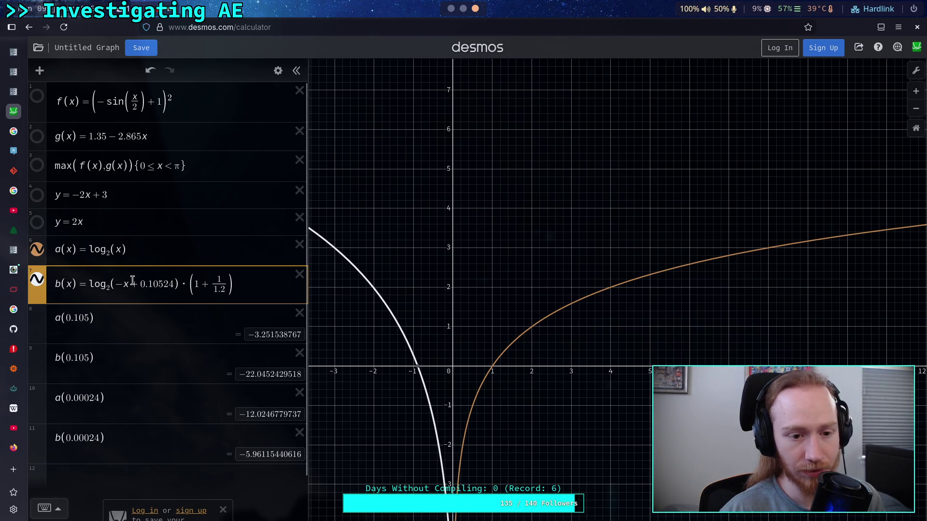
pyautogui.press('Delete')
pyautogui.press('BackSpace')
pyautogui.press('BackSpace')
pyautogui.press('Right')
pyautogui.press('Right')
pyautogui.press('Right')
pyautogui.write('-x')
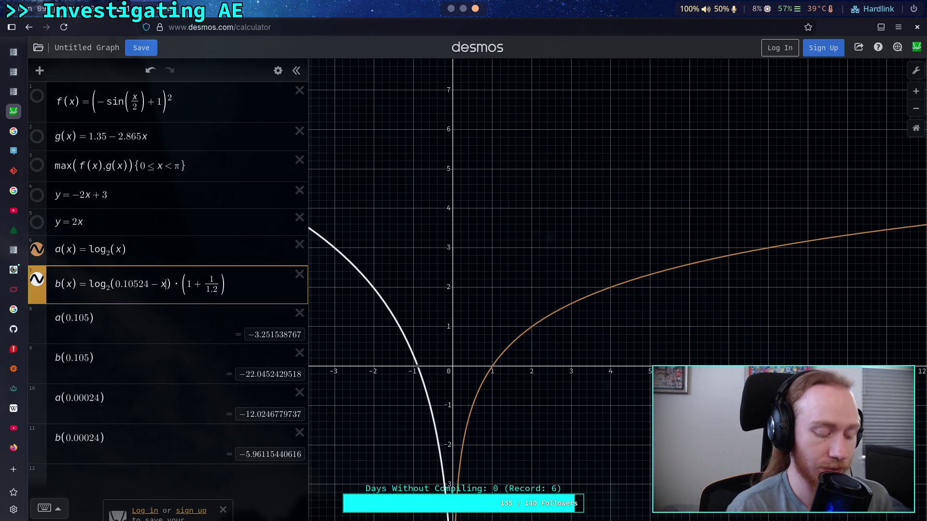
pyautogui.hotkey('alt', 'Tab')
pyautogui.scroll(-3, 296, 293)
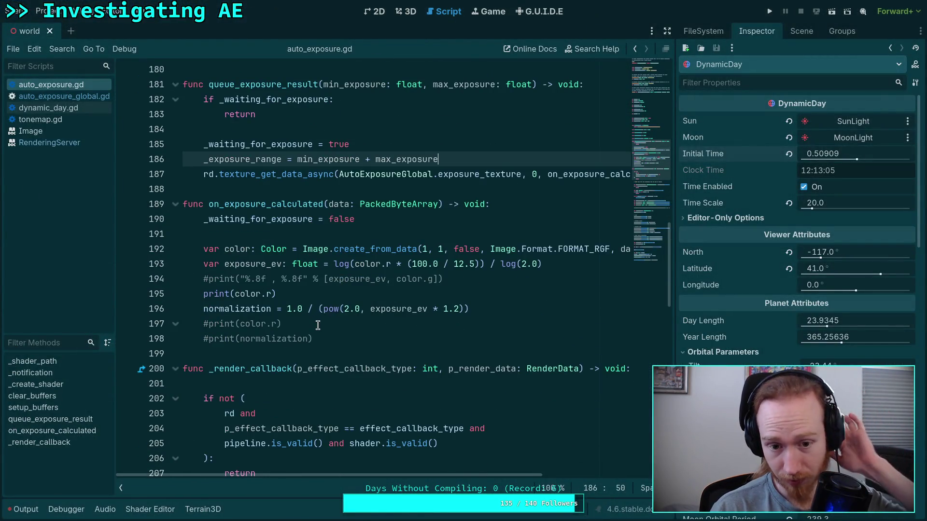
# Step: Rewrite line 193 as log(_exposure_range - color…), dropping the * (100.0 / 12.5) factor
pyautogui.scroll(1, 367, 310)
pyautogui.moveTo(396, 309)
pyautogui.mouseDown()
pyautogui.moveTo(486, 309)
pyautogui.moveTo(478, 310)
pyautogui.mouseUp()
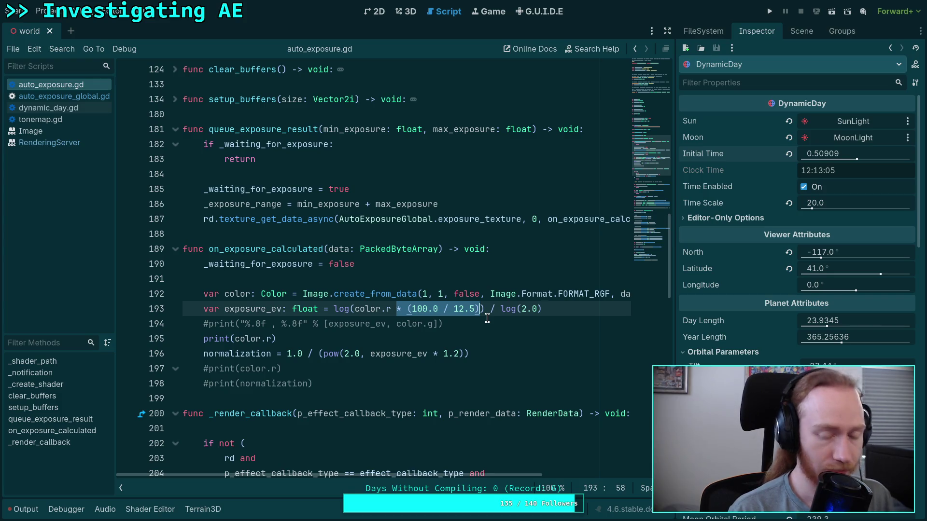
pyautogui.press('BackSpace')
pyautogui.click(355, 308)
pyautogui.write('expo')
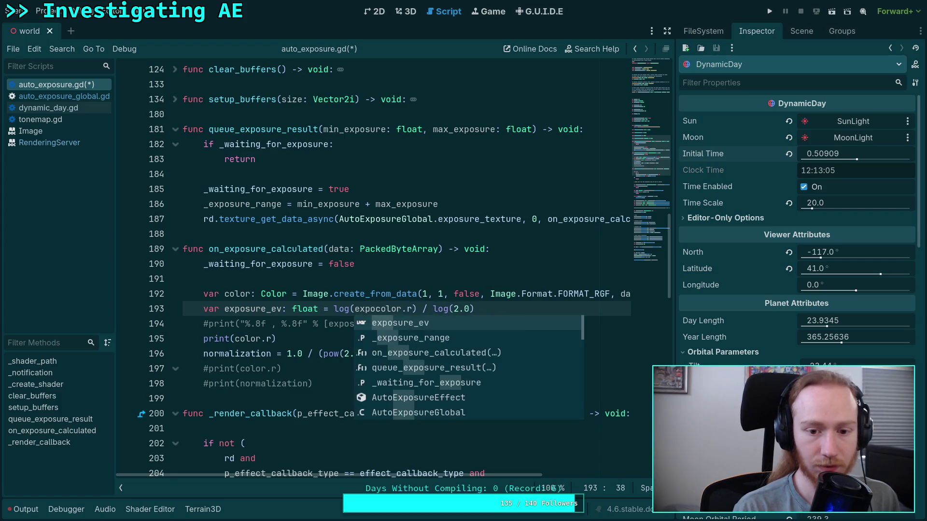
pyautogui.press('Down')
pyautogui.press('Tab')
pyautogui.write('- ')
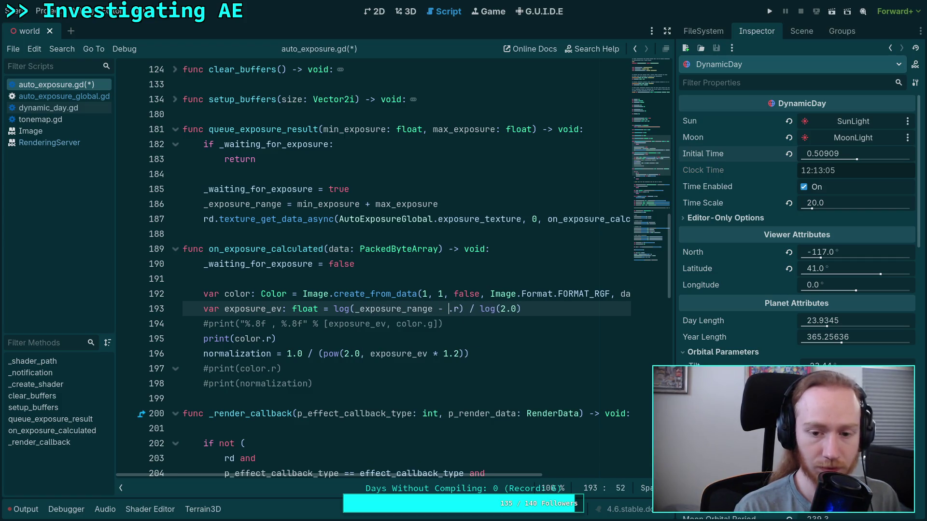
pyautogui.write('color')
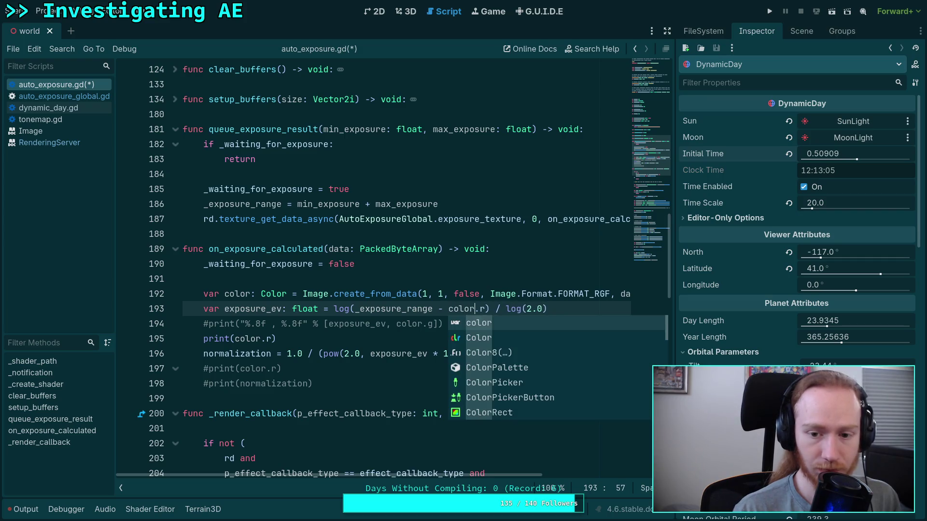
pyautogui.click(511, 264)
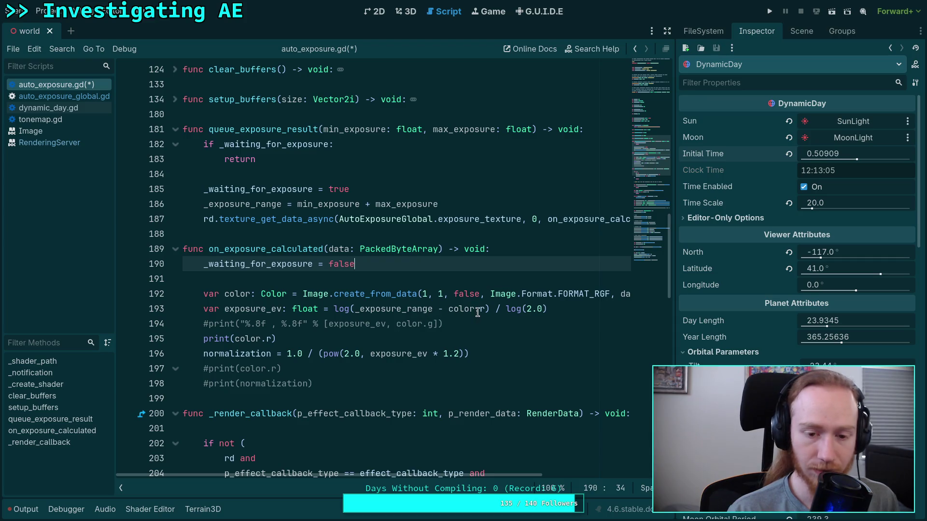
pyautogui.hotkey('alt', 'Tab')
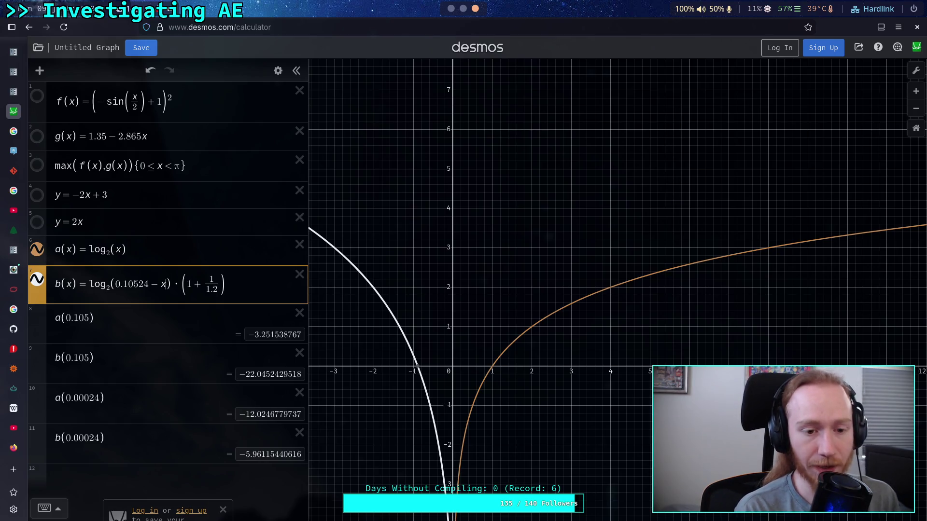
pyautogui.hotkey('alt', 'Tab')
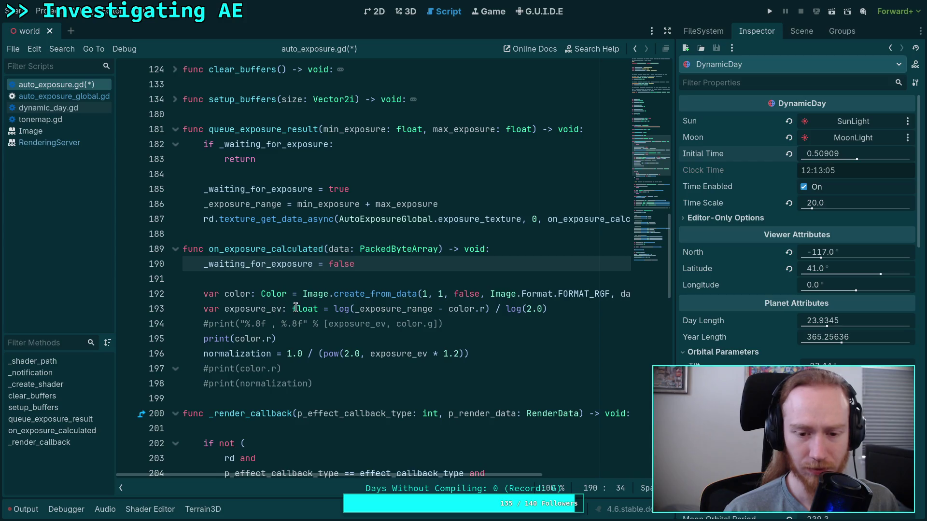
# Step: Move the log expression from line 193 over the old normalization formula on line 196
pyautogui.moveTo(336, 312); pyautogui.dragTo(555, 311)
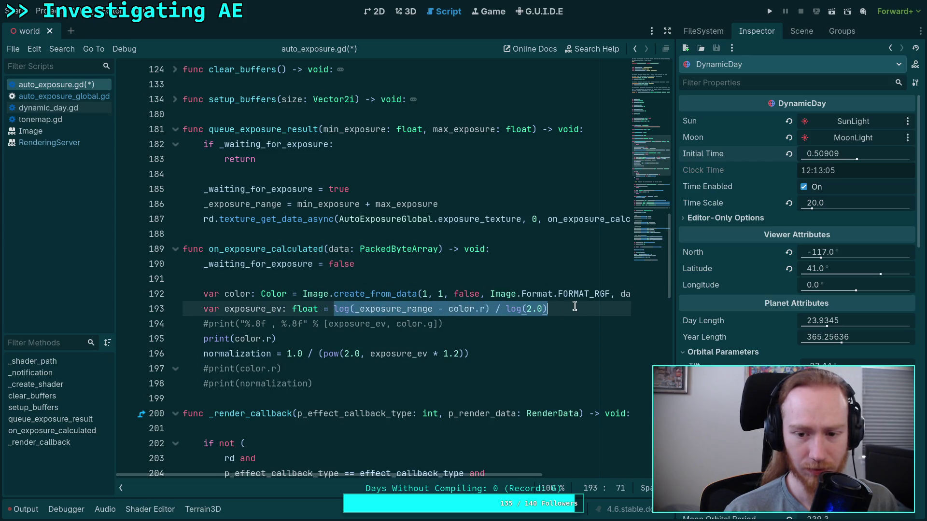
pyautogui.hotkey('ctrl', 'c')
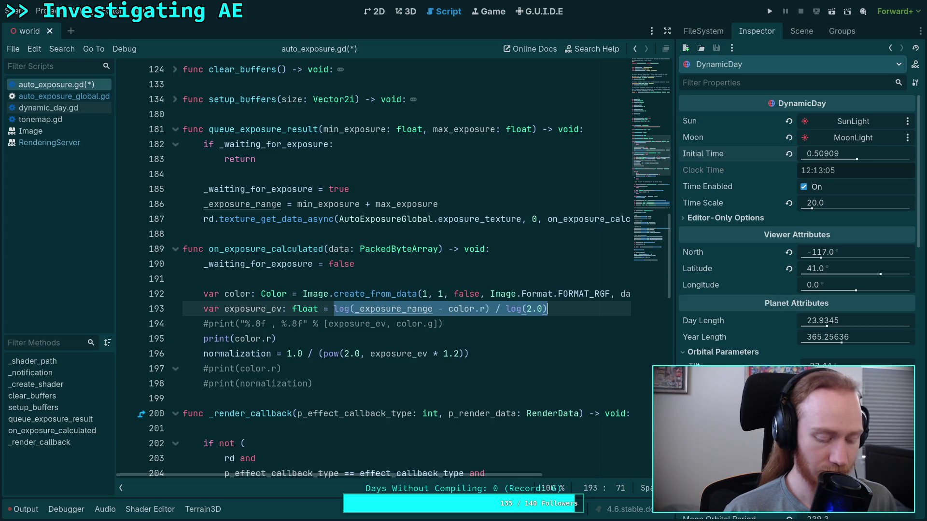
pyautogui.hotkey('ctrl', 'x')
pyautogui.moveTo(287, 353); pyautogui.dragTo(506, 350)
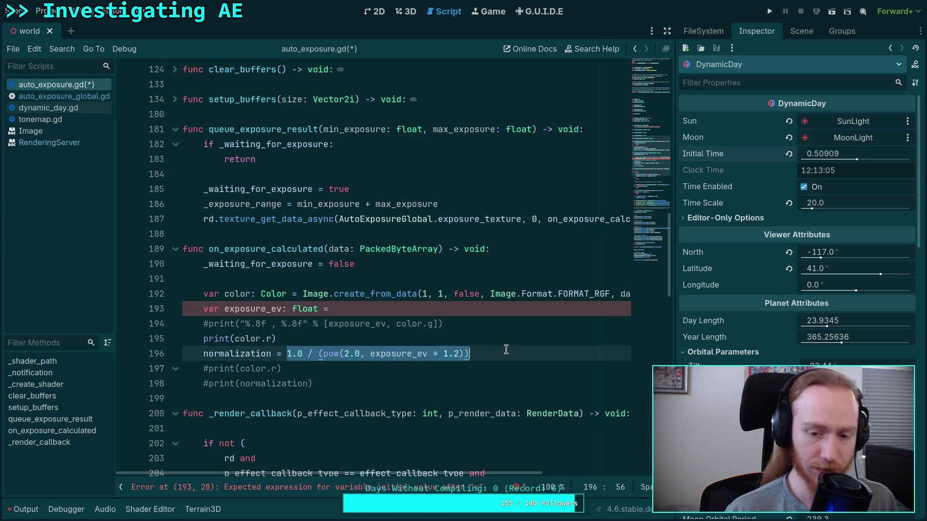
pyautogui.hotkey('ctrl', 'v')
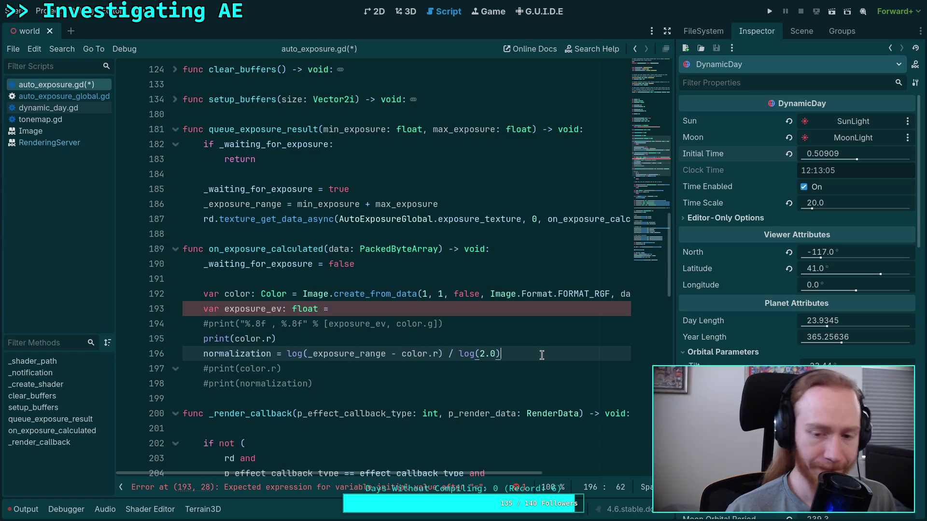
pyautogui.click(288, 351)
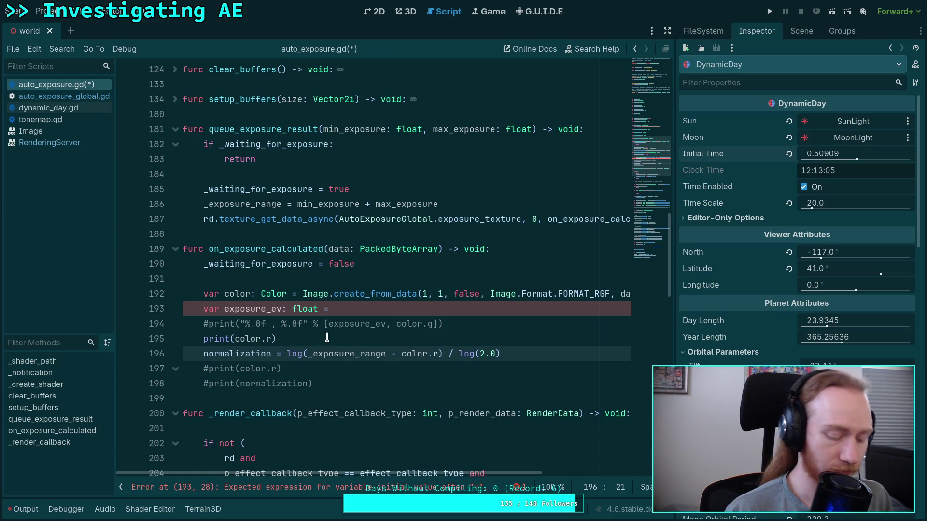
pyautogui.press('super+Right')
pyautogui.press('super+Right')
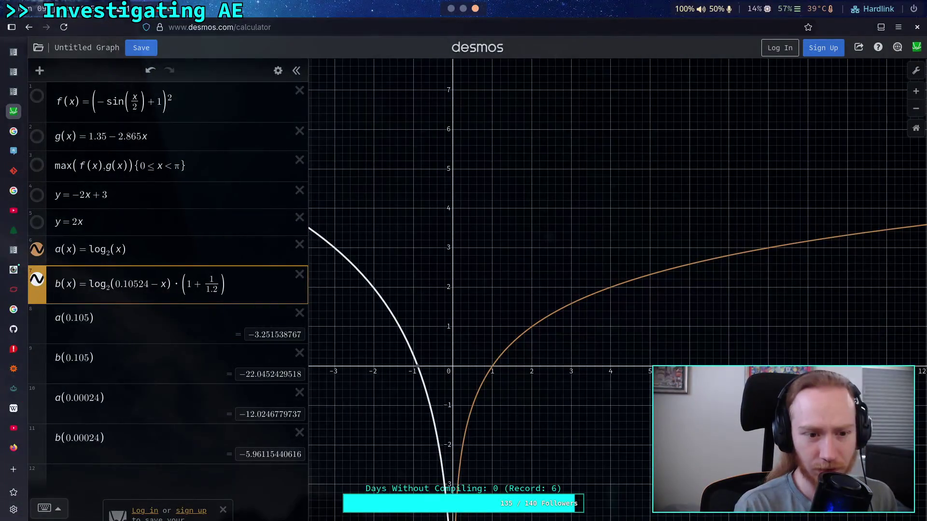
pyautogui.press('super+Left')
pyautogui.press('super+Left')
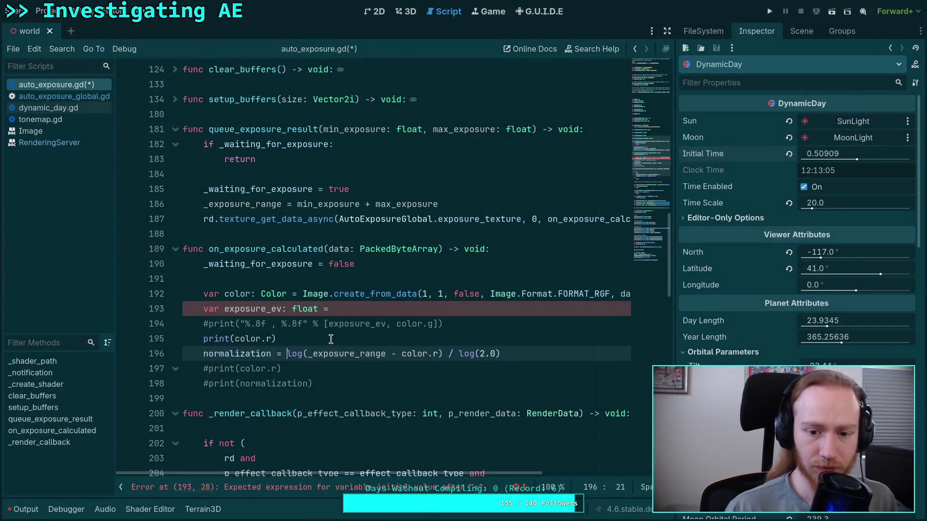
# Step: Strip the pasted expression from line 196 so normalization stays a fixed 0.001
pyautogui.write('(')
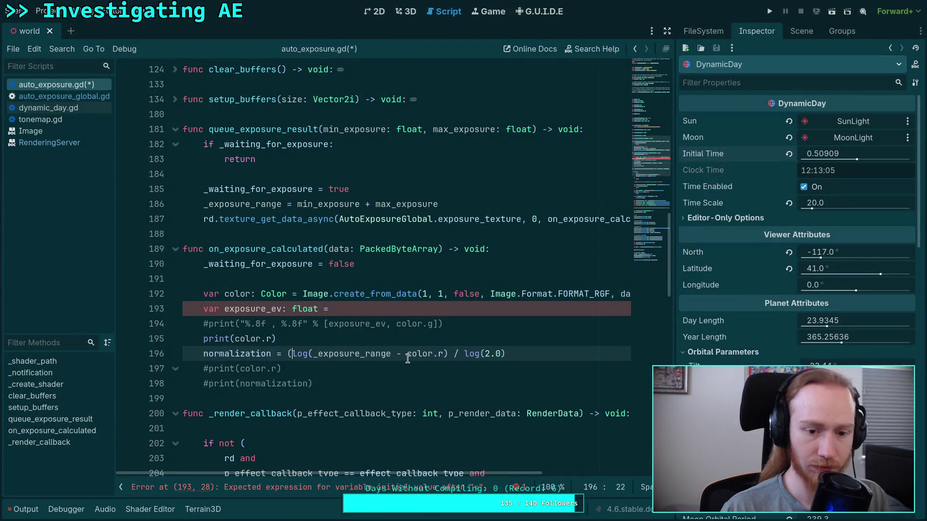
pyautogui.click(549, 353)
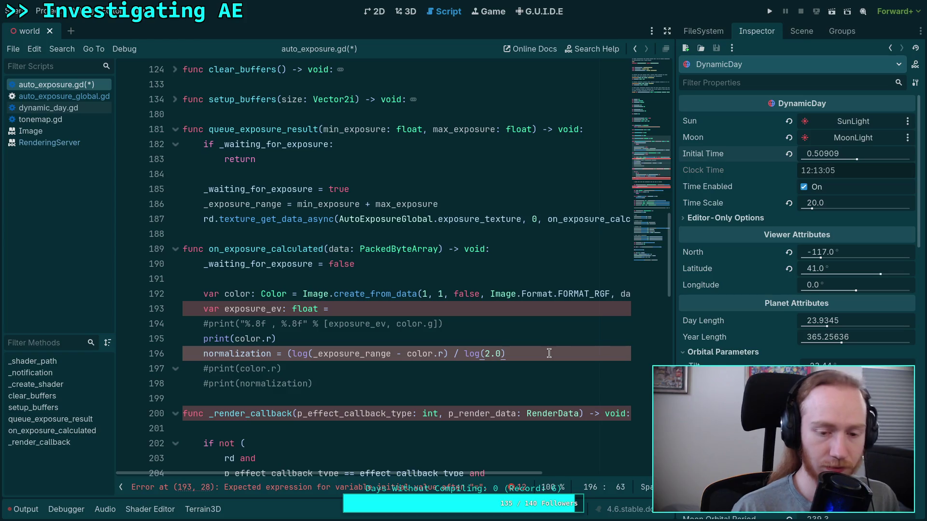
pyautogui.click(293, 354)
pyautogui.press('BackSpace')
pyautogui.hotkey('ctrl', 'shift', 'Right')
pyautogui.hotkey('shift', 'End')
pyautogui.press('BackSpace')
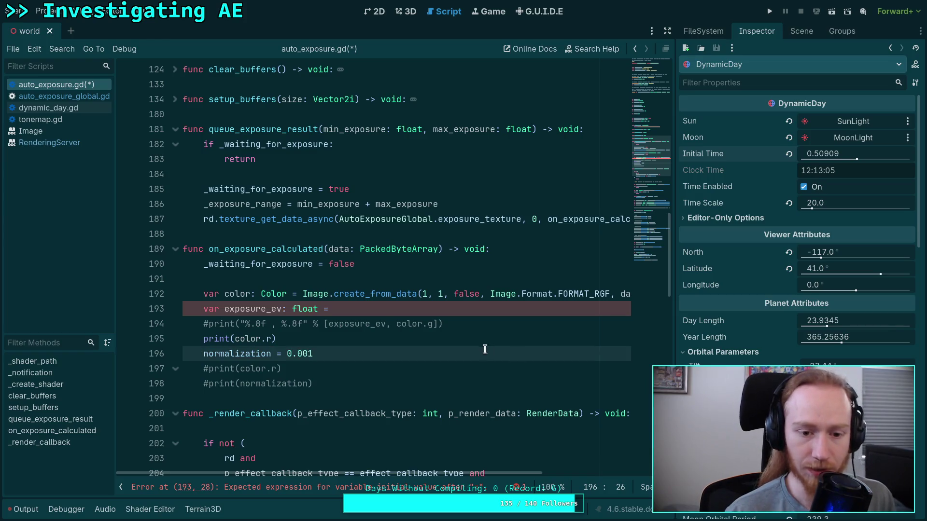
pyautogui.click(435, 312)
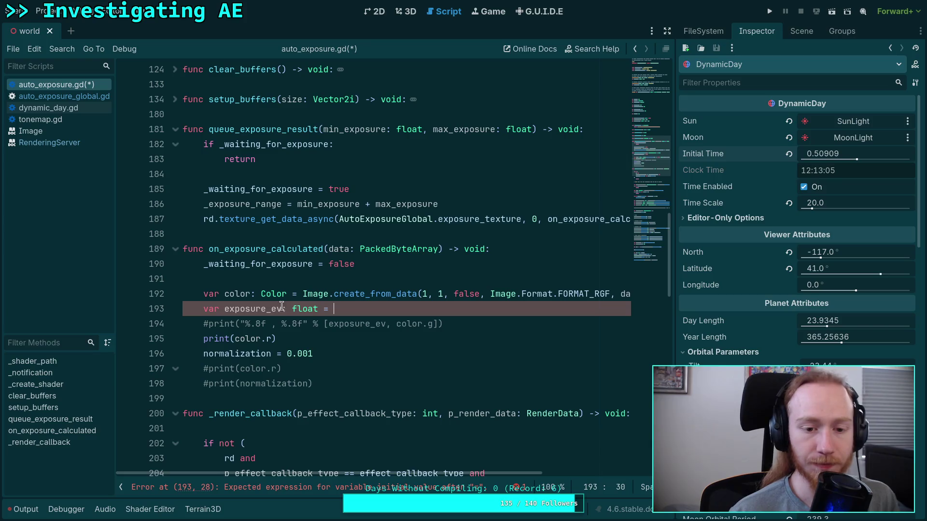
# Step: Rename line 193's variable to aperture and finish it with * (1.0 + 1.0 / 1.2)
pyautogui.moveTo(282, 309); pyautogui.dragTo(224, 309)
pyautogui.write('aperture')
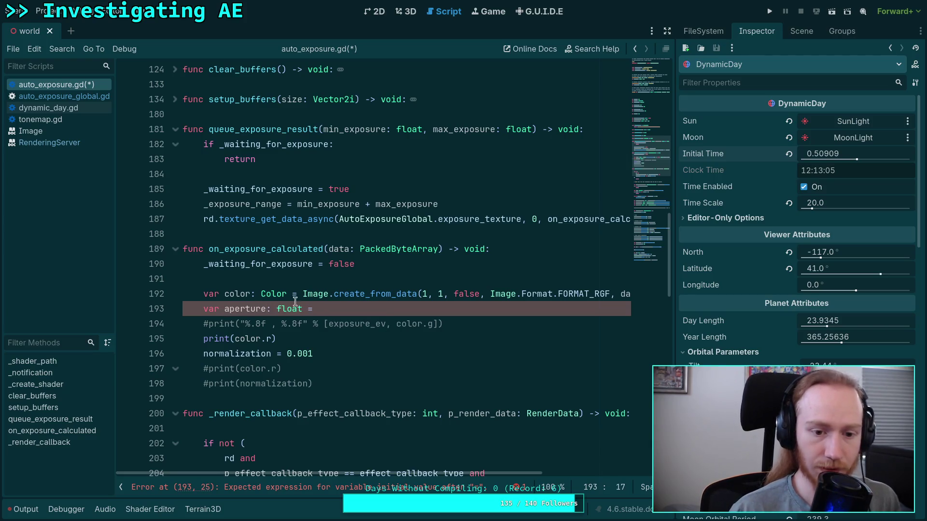
pyautogui.hotkey('ctrl', 'v')
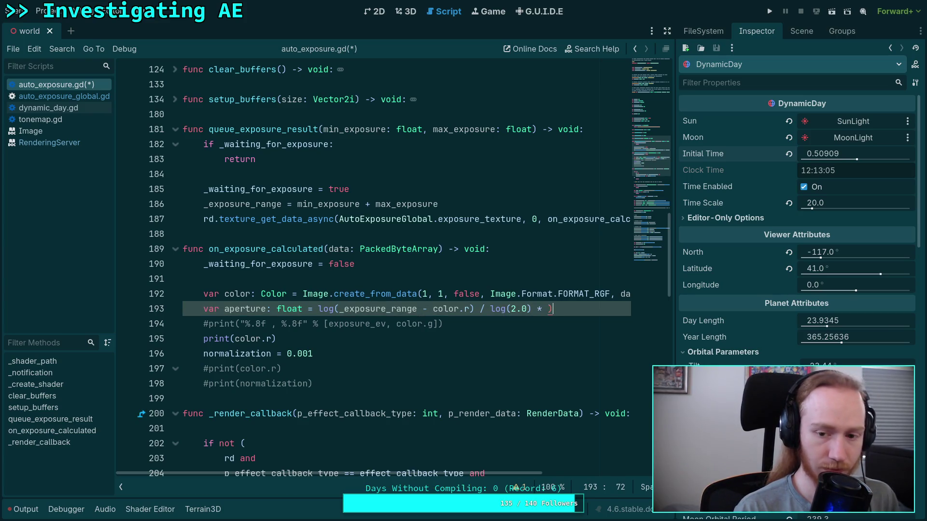
pyautogui.write('1.')
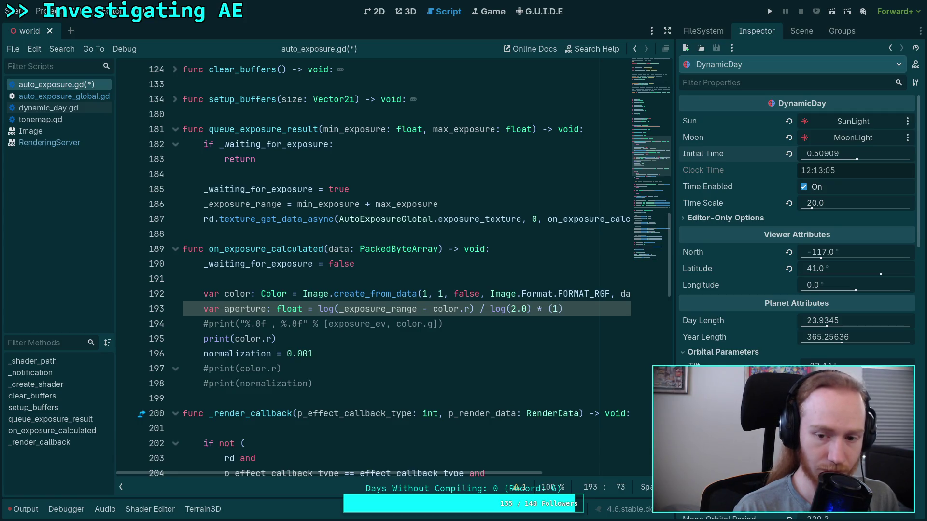
pyautogui.write('0 + 1')
pyautogui.write('.1')
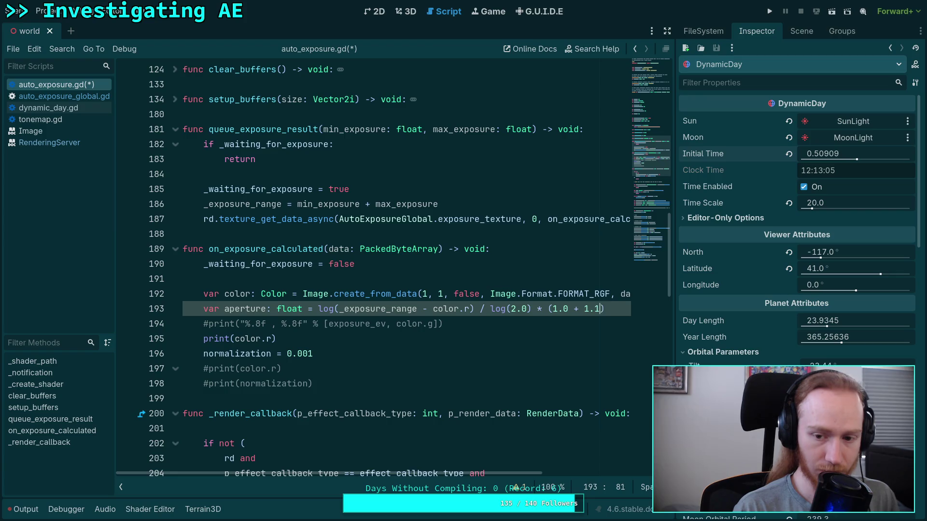
pyautogui.press('BackSpace')
pyautogui.write('0 / 1.2')
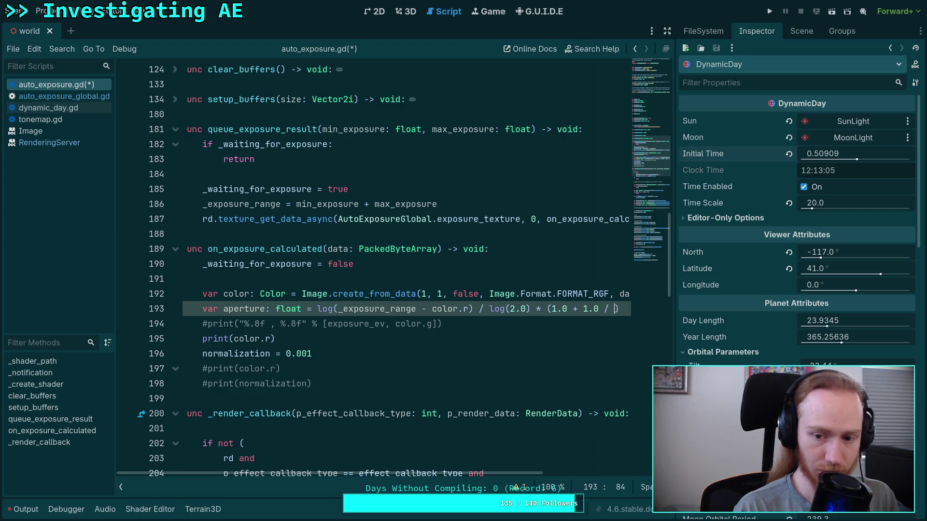
pyautogui.write(')')
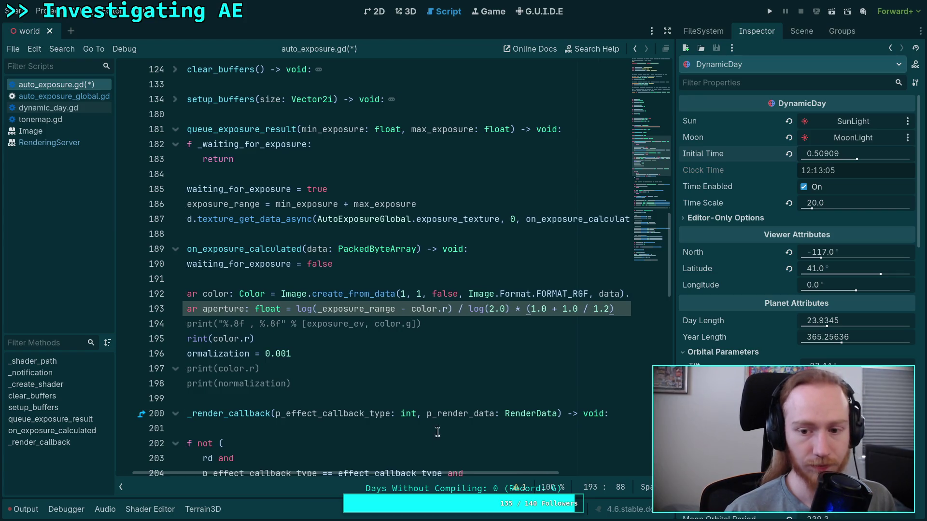
# Step: Print aperture instead of color.r and save the script
pyautogui.hscroll(-1, 386, 468)
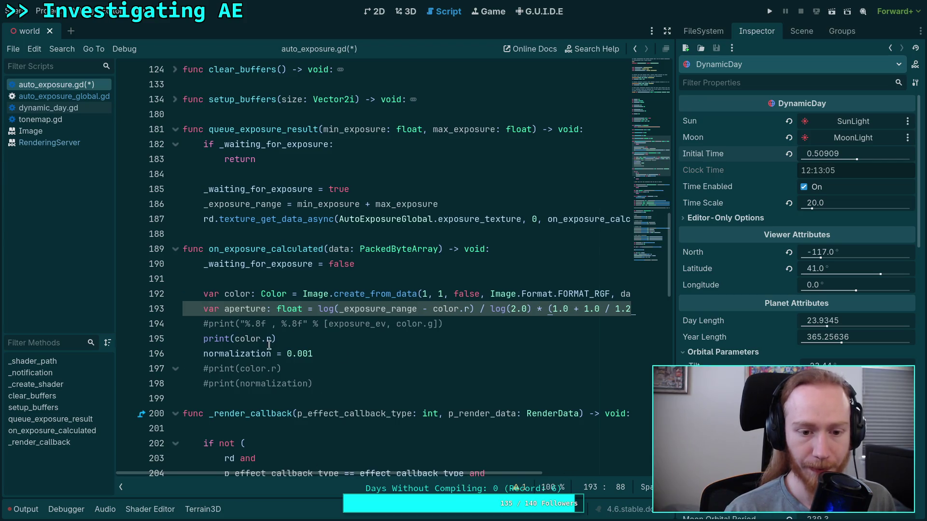
pyautogui.moveTo(272, 340); pyautogui.dragTo(235, 340)
pyautogui.write('ape')
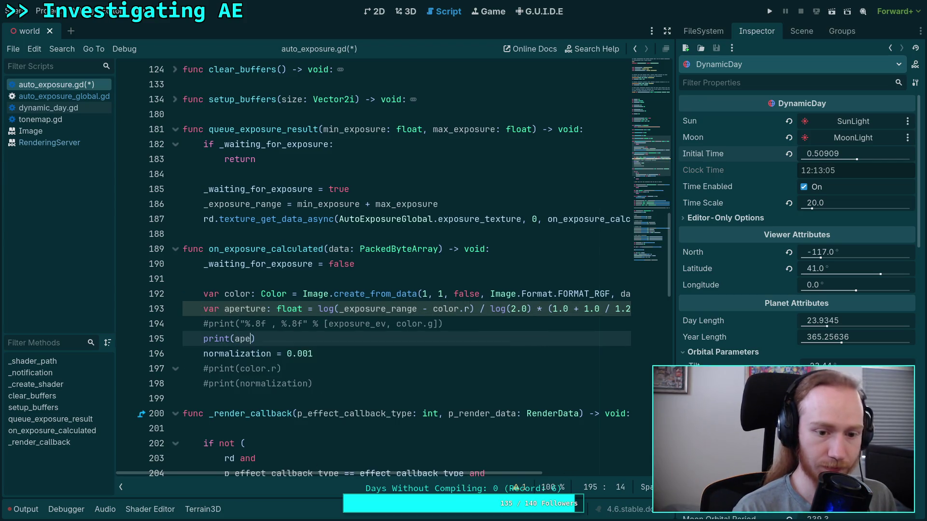
pyautogui.press('Return')
pyautogui.hotkey('ctrl', 's')
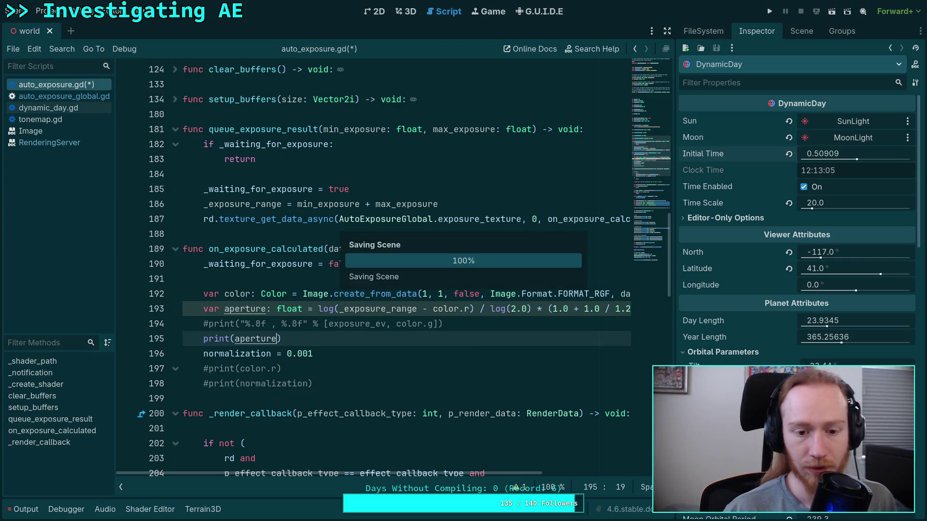
pyautogui.click(405, 11)
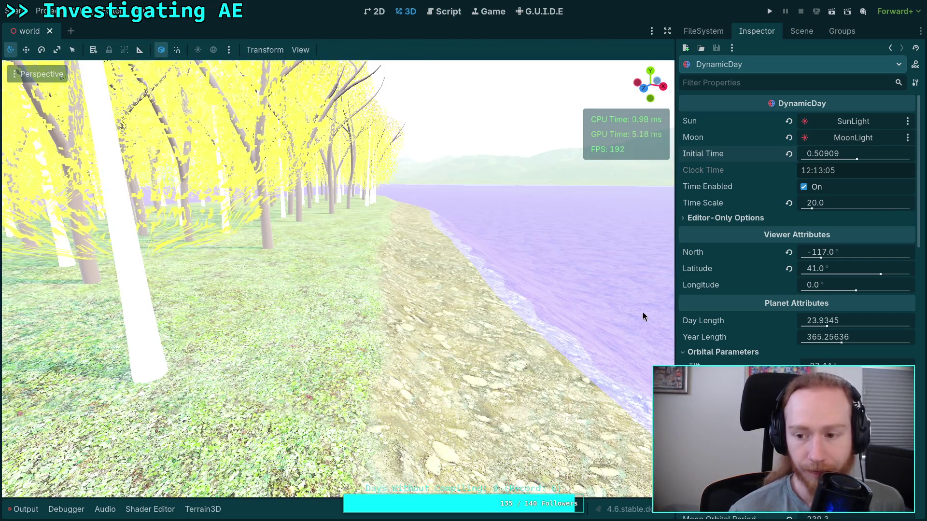
# Step: Negate the aperture formula with a minus before log( on line 193 and save
pyautogui.click(23, 509)
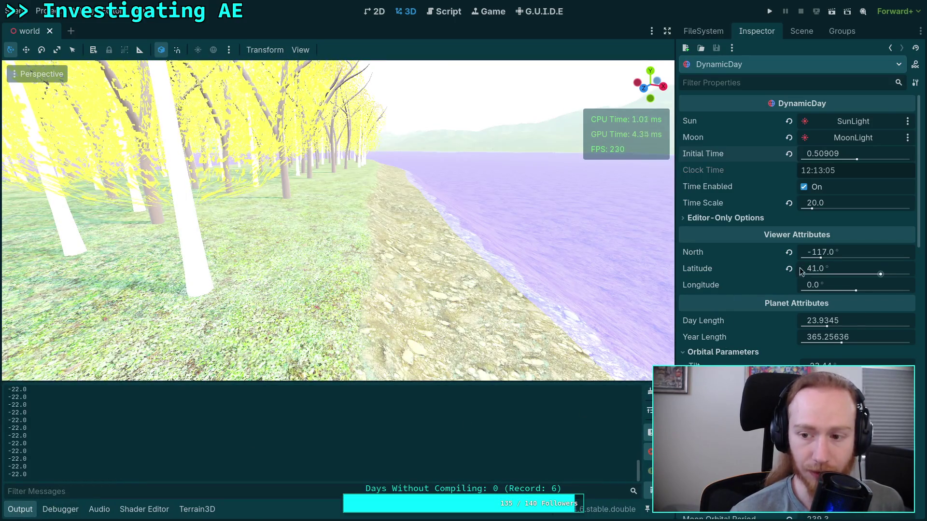
pyautogui.click(444, 11)
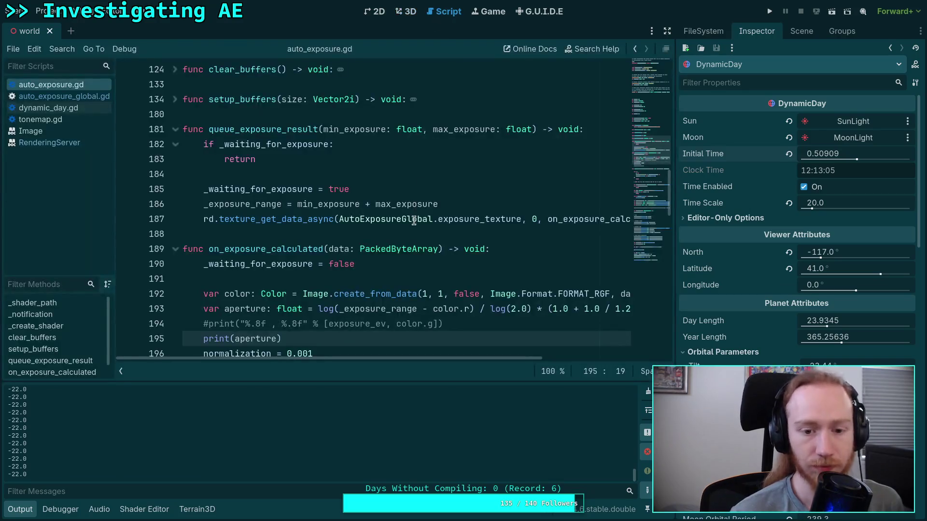
pyautogui.click(318, 308)
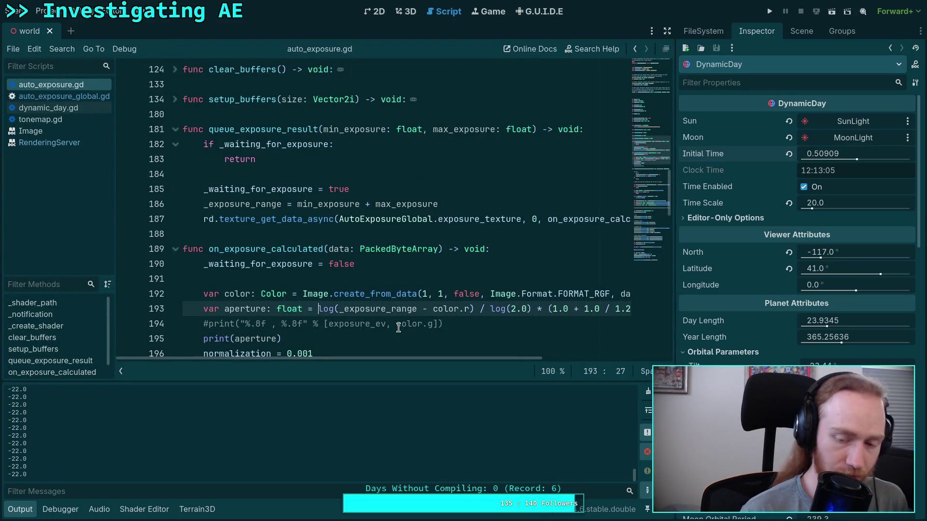
pyautogui.write('-')
pyautogui.hotkey('ctrl', 's')
# Step: Scrub DynamicDay's Initial Time to 0.78969 (18:57) to check dusk exposure
pyautogui.click(407, 14)
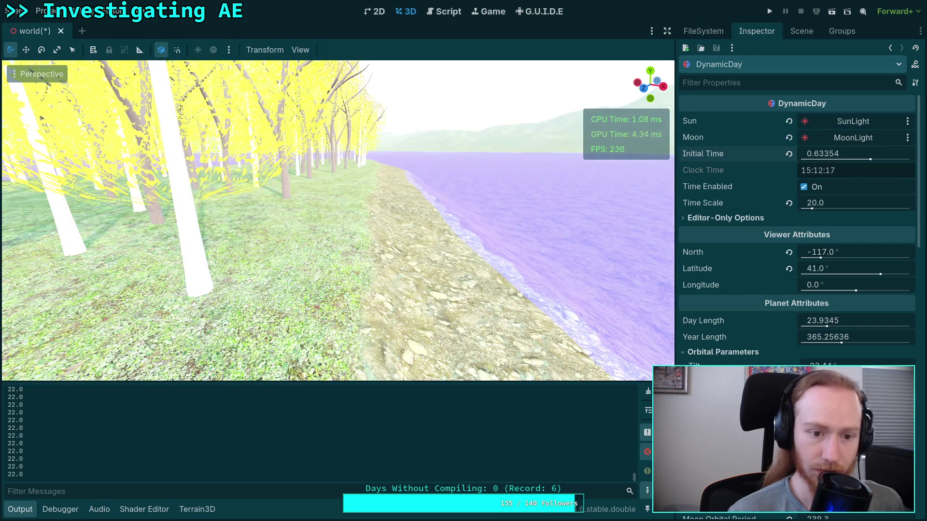
pyautogui.moveTo(873, 158); pyautogui.dragTo(883, 159)
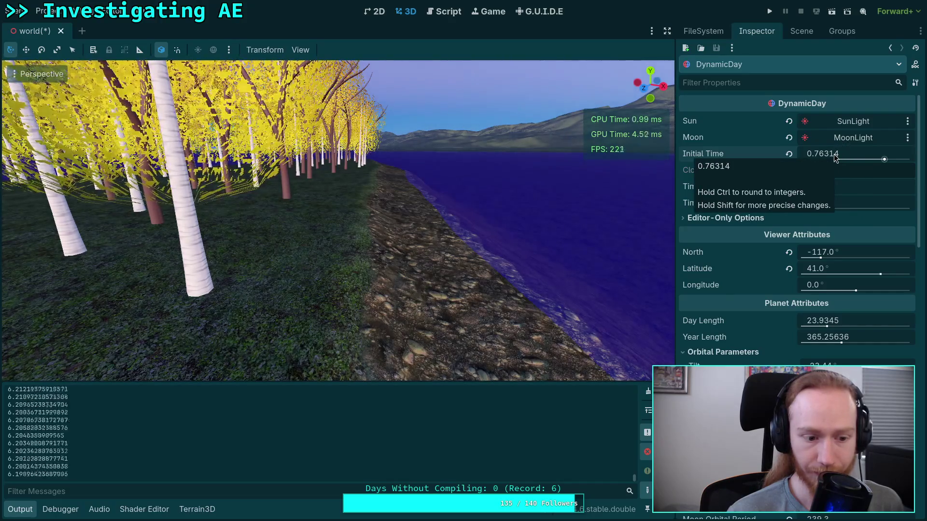
pyautogui.moveTo(835, 160)
pyautogui.mouseDown()
pyautogui.moveTo(824, 159)
pyautogui.moveTo(899, 162)
pyautogui.moveTo(884, 162)
pyautogui.mouseUp()
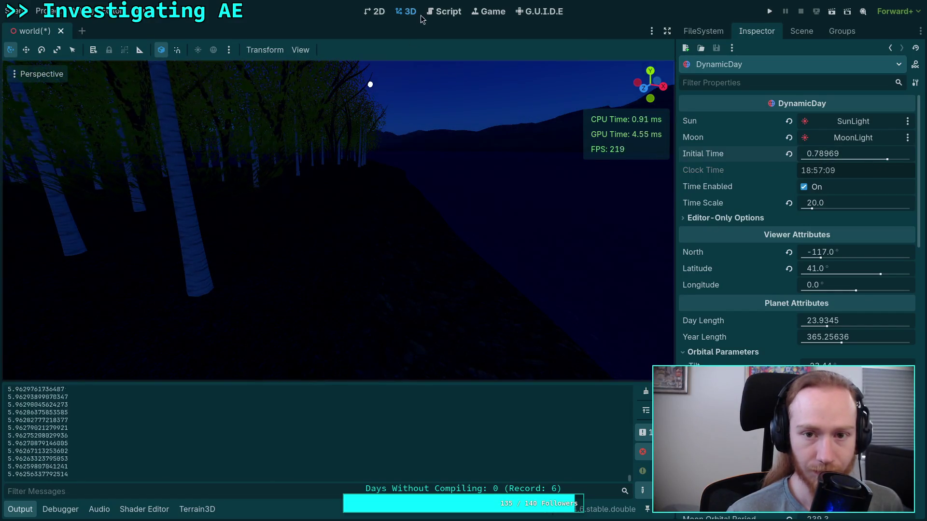
pyautogui.click(440, 12)
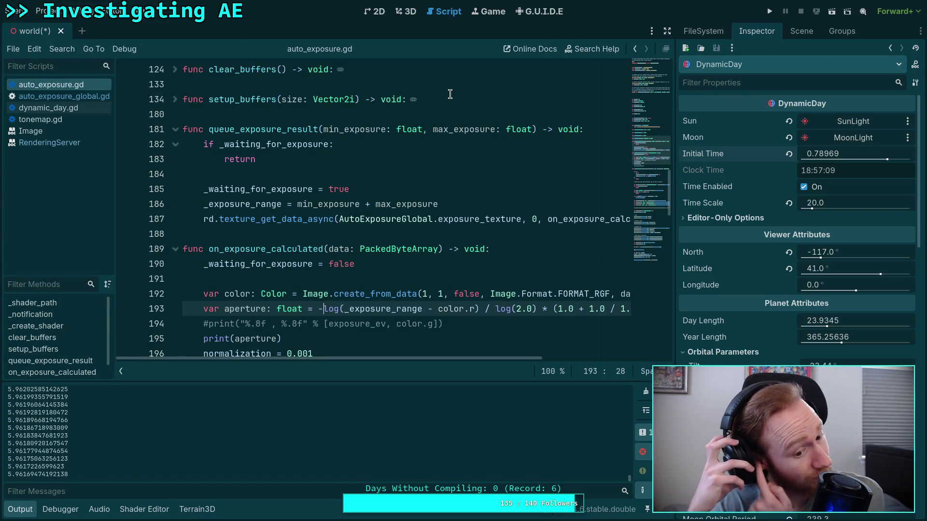
# Step: Uncomment the RenderingServer camera_attributes_set_exposure call on line 227
pyautogui.scroll(-10, 398, 203)
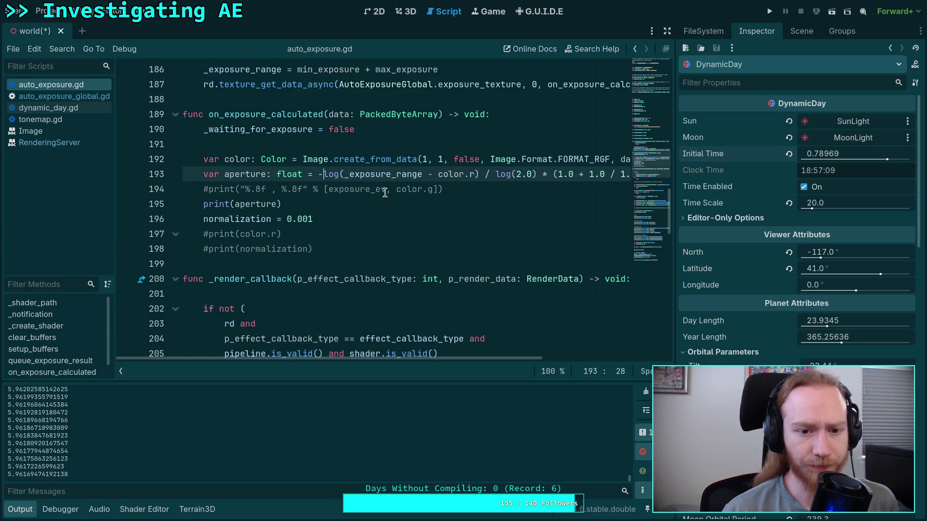
pyautogui.scroll(-2, 399, 203)
pyautogui.scroll(6, 377, 205)
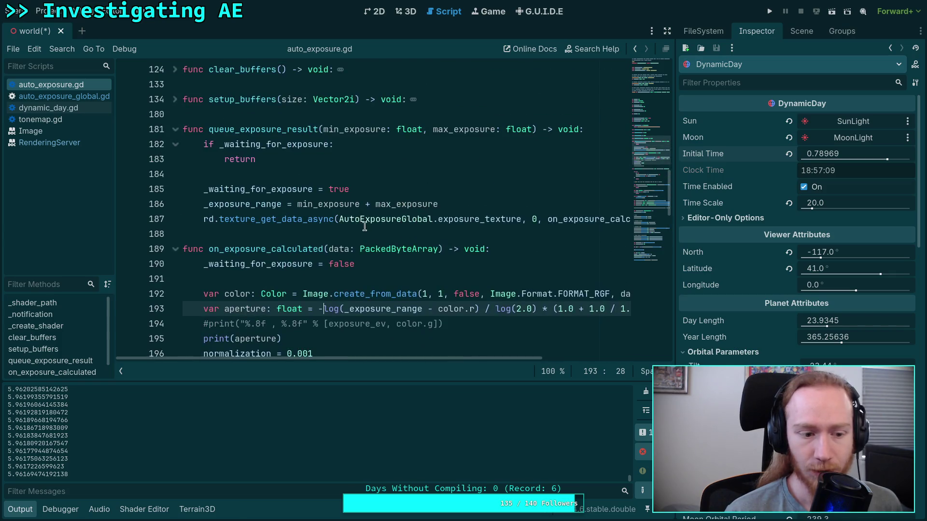
pyautogui.scroll(-2, 362, 225)
pyautogui.scroll(-1, 393, 258)
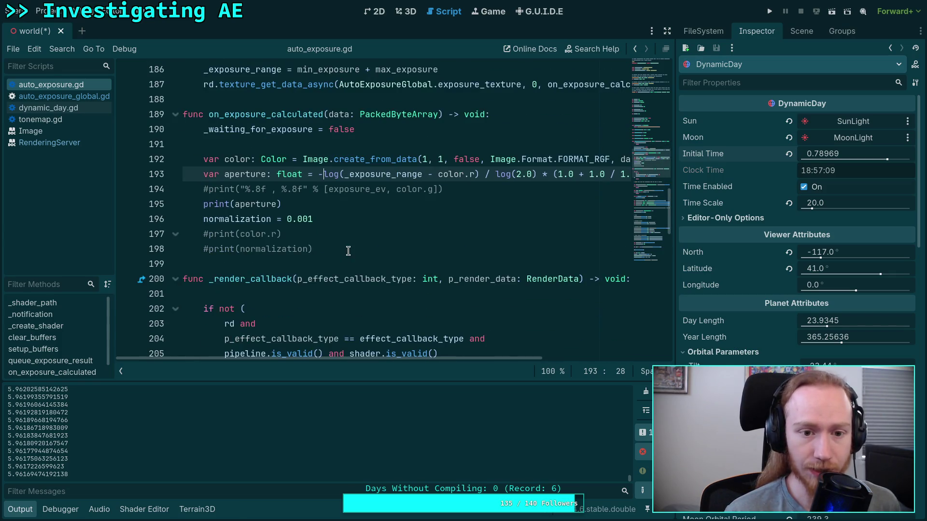
pyautogui.moveTo(340, 220); pyautogui.dragTo(286, 219)
pyautogui.scroll(-18, 400, 180)
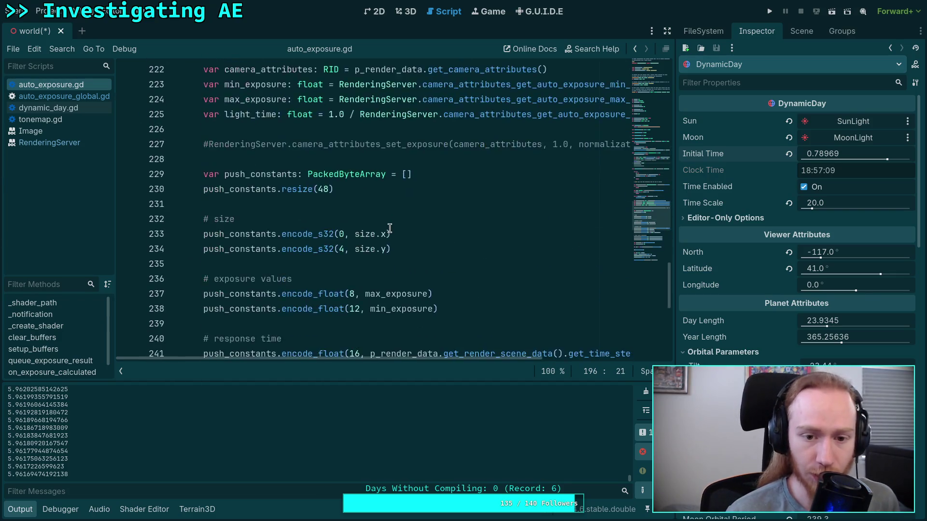
pyautogui.scroll(5, 382, 254)
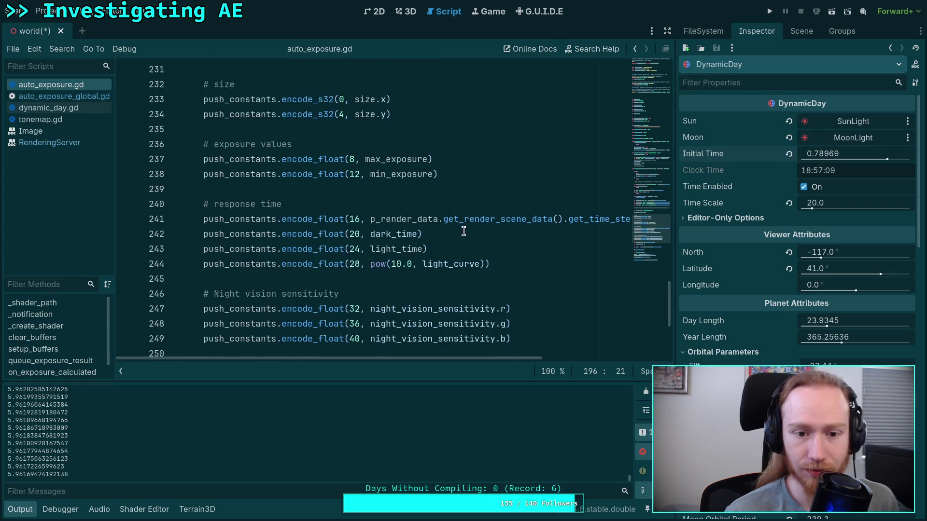
pyautogui.scroll(-5, 361, 227)
pyautogui.scroll(10, 353, 224)
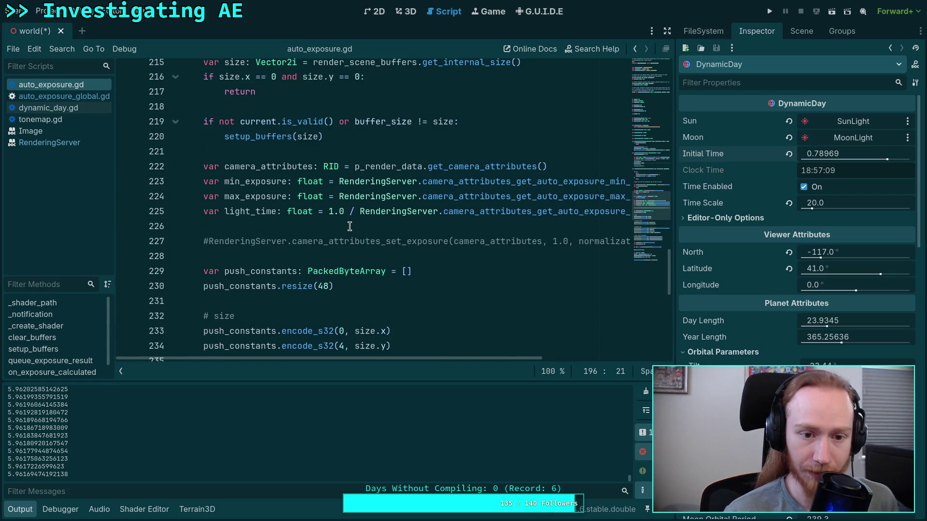
pyautogui.click(211, 244)
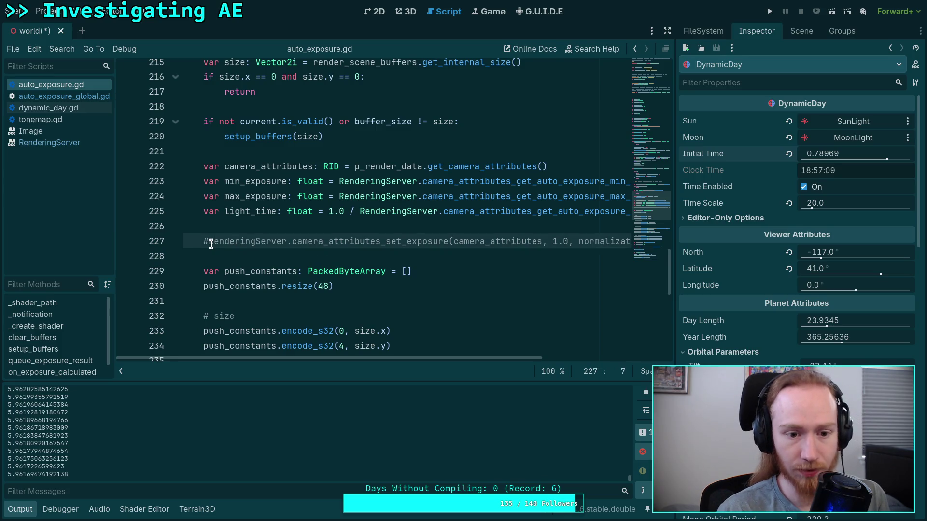
pyautogui.press('BackSpace')
pyautogui.moveTo(423, 239)
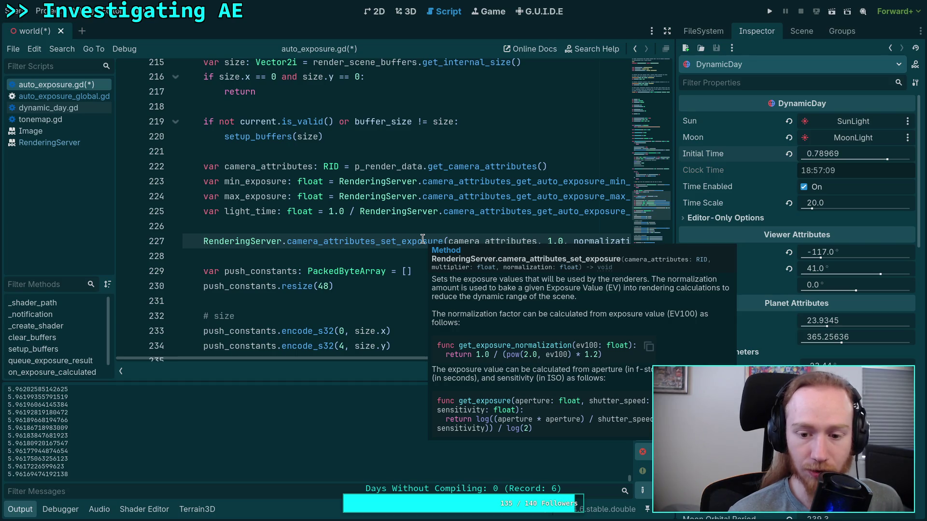
pyautogui.press('super+4')
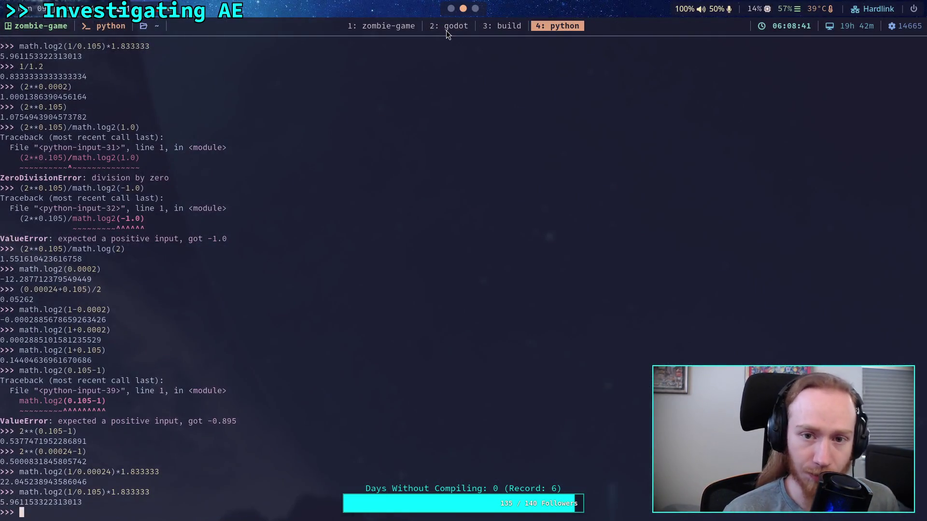
# Step: Read calculate_exposure_normalization (1.0 / (e * 1.2)) in the Neovim engine source, then return to Godot
pyautogui.click(446, 29)
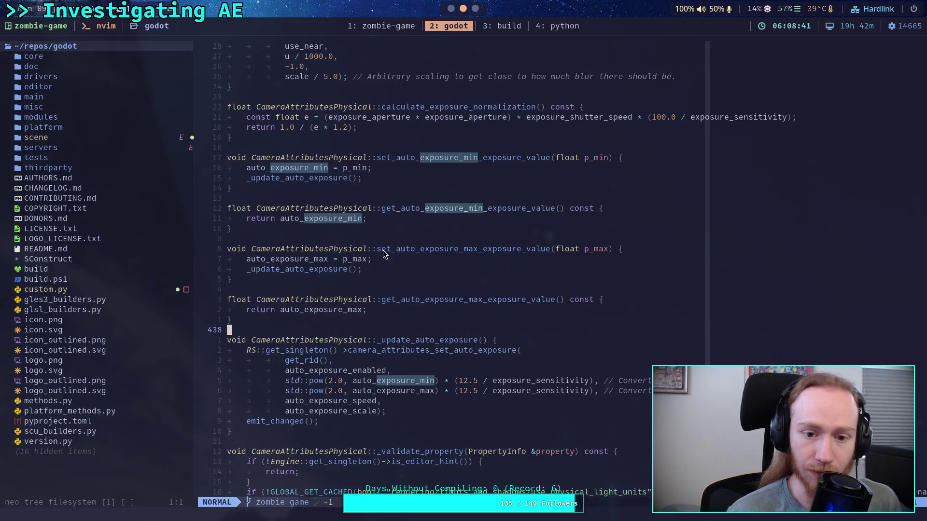
pyautogui.scroll(8, 461, 316)
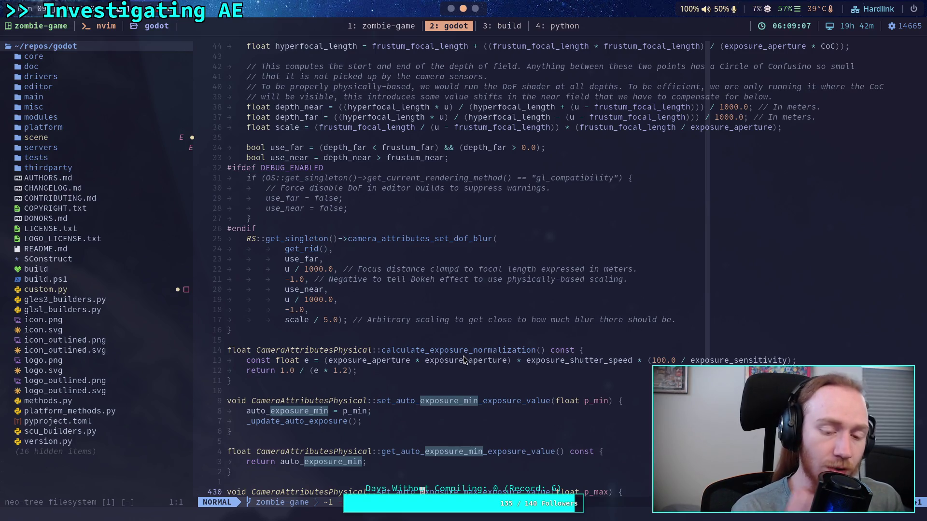
pyautogui.hotkey('alt', 'Tab')
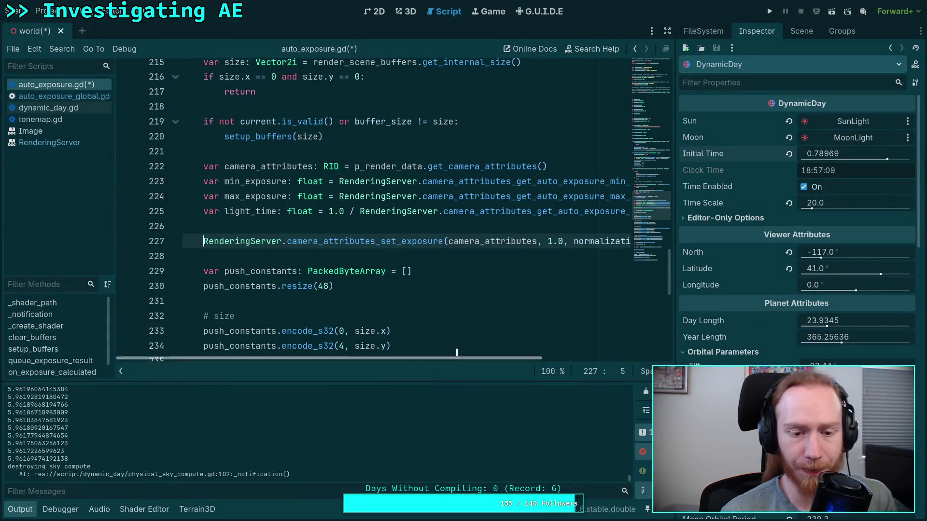
# Step: Change the normalization to 1.0 / (aperture * aperture * 500.0 * 1.2) and save
pyautogui.scroll(10, 332, 268)
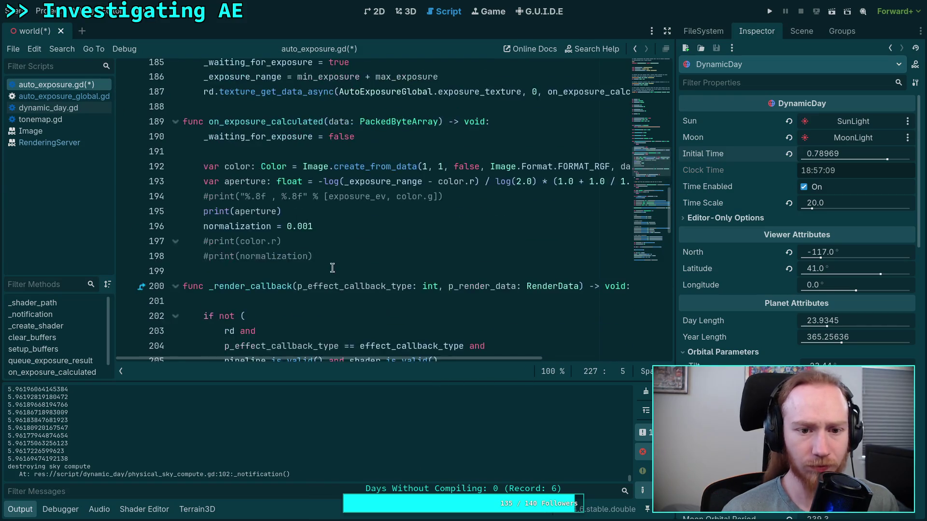
pyautogui.scroll(1, 332, 268)
pyautogui.moveTo(315, 270); pyautogui.dragTo(286, 271)
pyautogui.press('BackSpace')
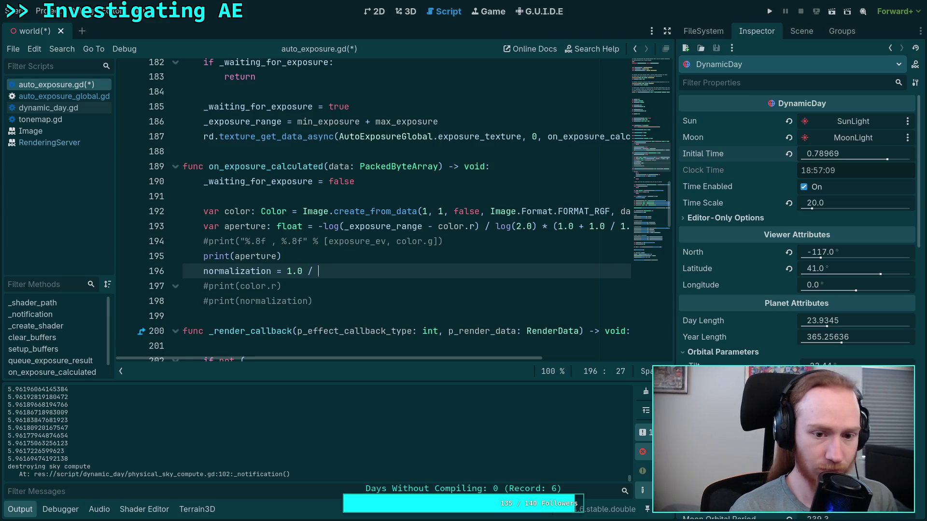
pyautogui.write('perture * ar')
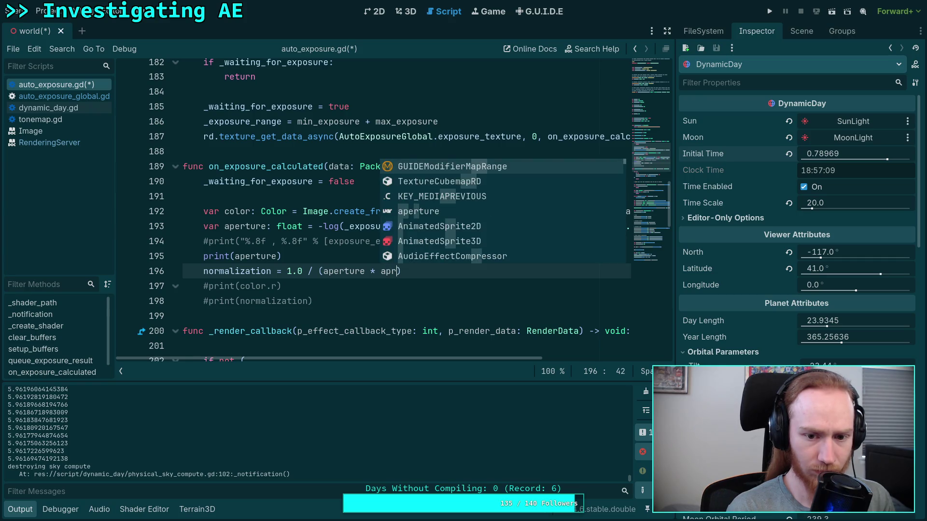
pyautogui.press('Return')
pyautogui.write('* 500.0')
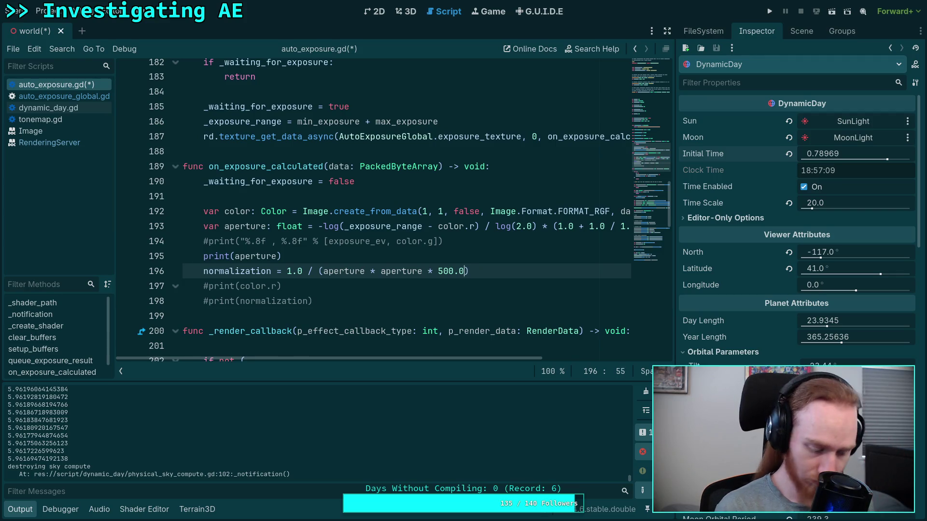
pyautogui.write('100')
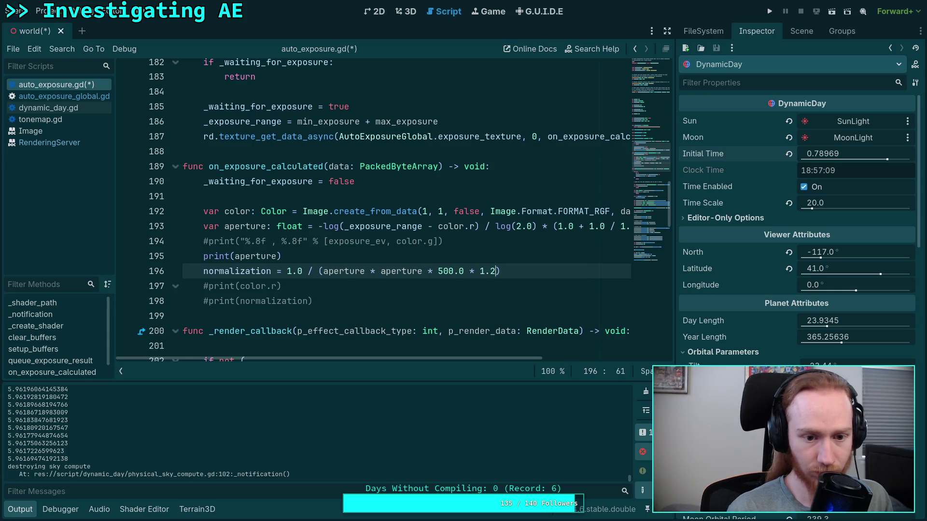
pyautogui.hotkey('ctrl', 's')
# Step: Comment out print(aperture), uncomment print(normalization) and print(color.r), save, and return to 3D
pyautogui.scroll(-15, 302, 245)
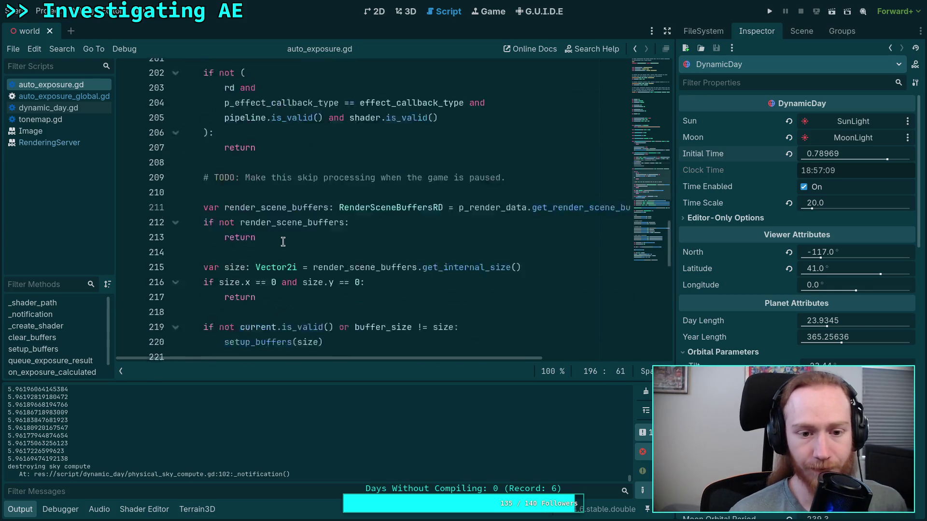
pyautogui.scroll(-3, 303, 245)
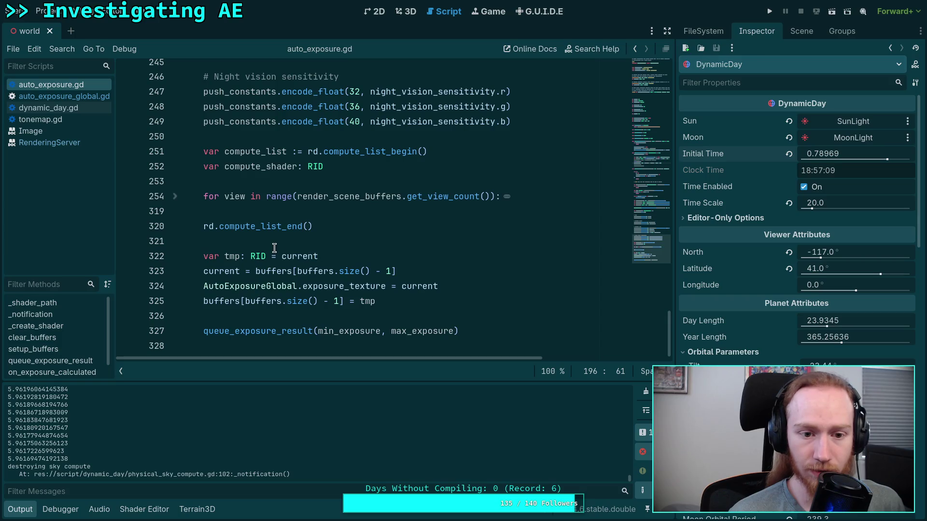
pyautogui.scroll(10, 274, 243)
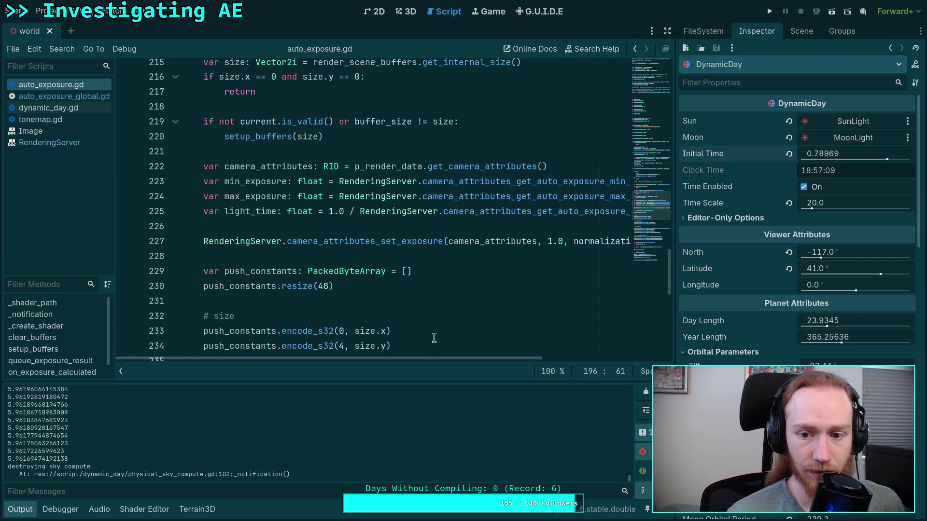
pyautogui.scroll(11, 236, 265)
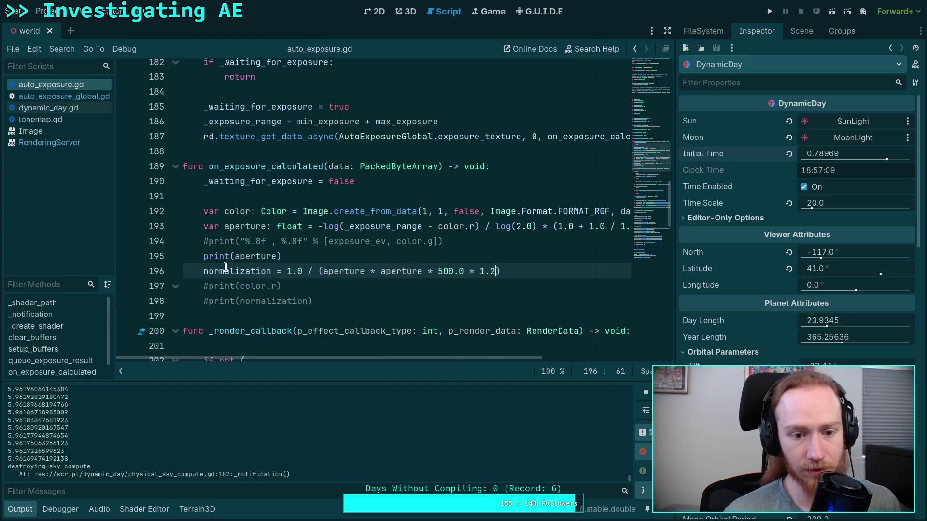
pyautogui.click(203, 257)
pyautogui.hotkey('ctrl', 'k')
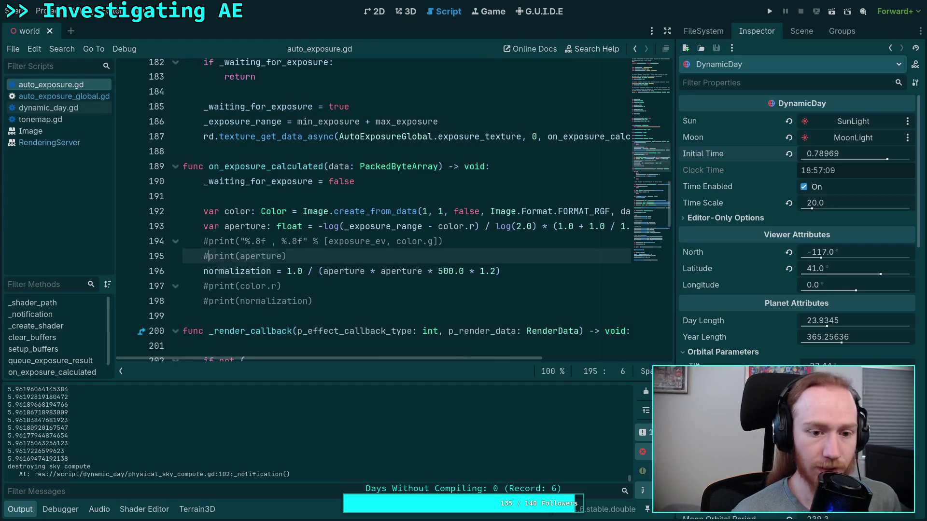
pyautogui.press('Down')
pyautogui.press('Down')
pyautogui.press('Down')
pyautogui.hotkey('ctrl', 'k')
pyautogui.hotkey('ctrl', 's')
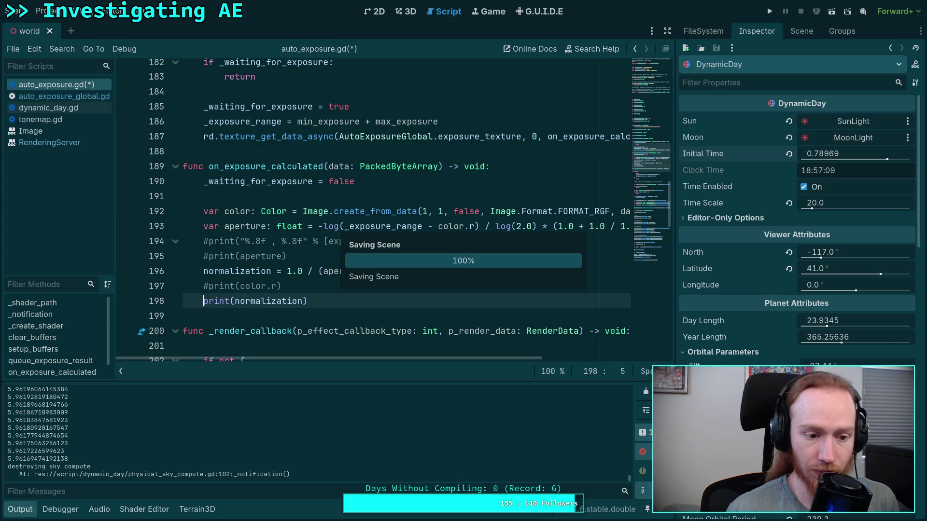
pyautogui.click(203, 287)
pyautogui.hotkey('ctrl', 'k')
pyautogui.hotkey('ctrl', 's')
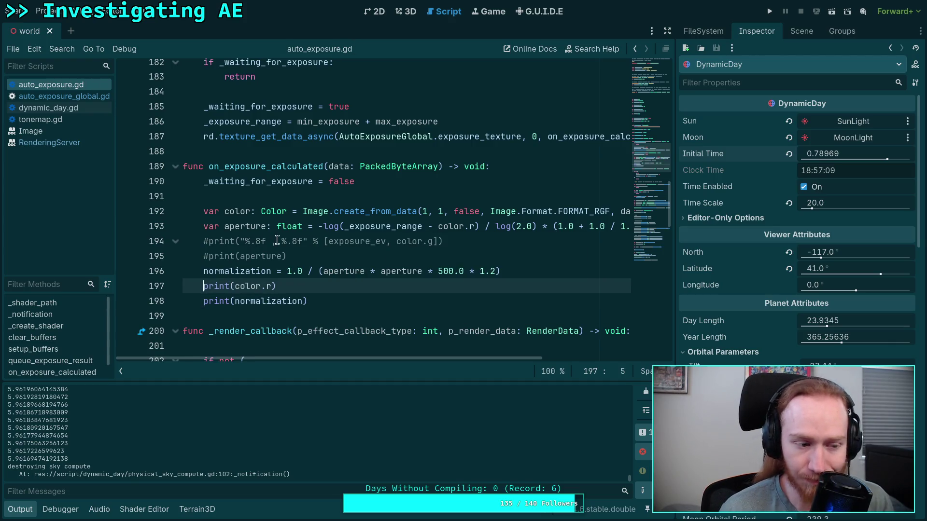
pyautogui.click(410, 11)
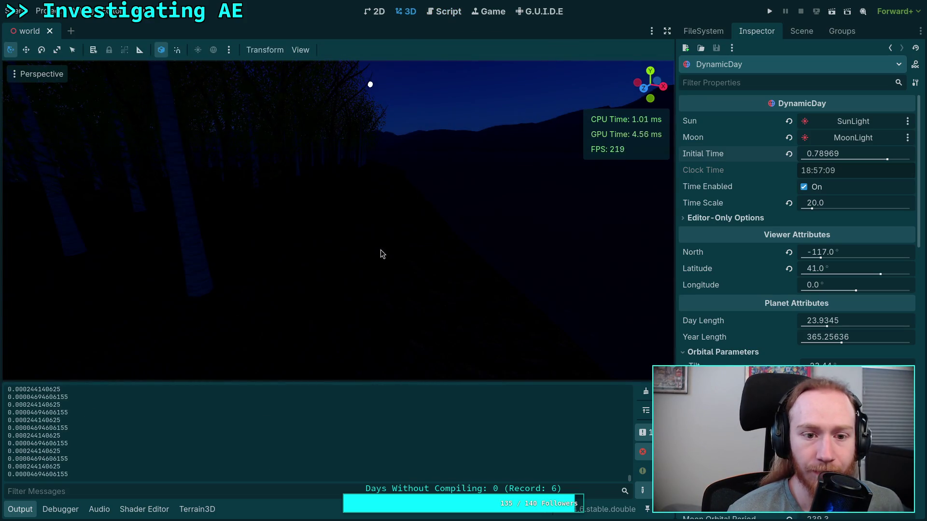
# Step: Drag DynamicDay's Initial Time from 0.78969 back to 0.66289 for afternoon light
pyautogui.moveTo(383, 250); pyautogui.dragTo(383, 197)
pyautogui.moveTo(886, 159); pyautogui.dragTo(855, 157)
pyautogui.click(886, 159)
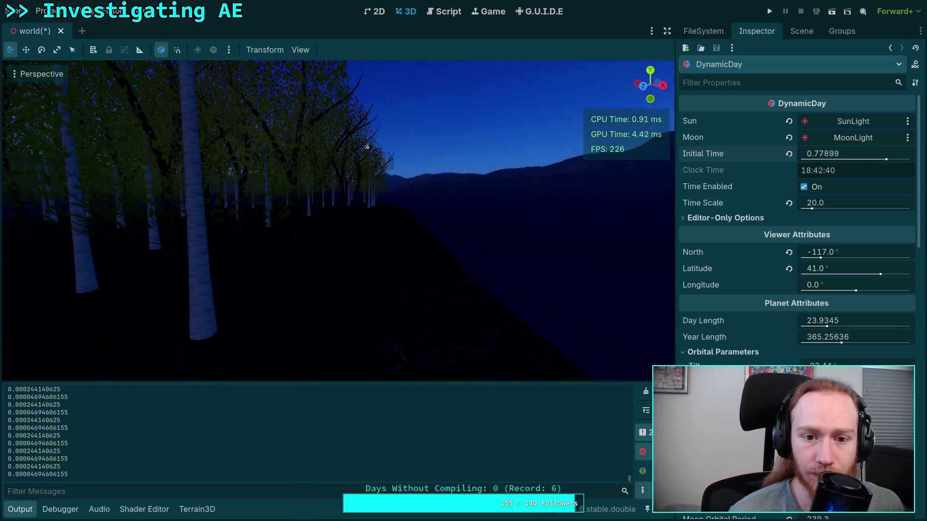
pyautogui.moveTo(884, 159); pyautogui.dragTo(879, 165)
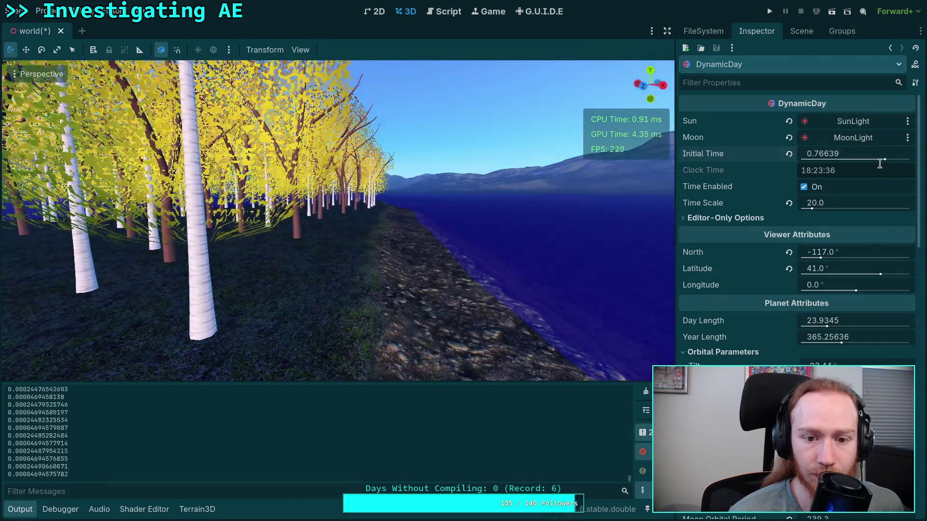
pyautogui.moveTo(812, 154)
pyautogui.mouseDown()
pyautogui.moveTo(877, 161)
pyautogui.moveTo(838, 159)
pyautogui.mouseUp()
# Step: Comment out the color.r and normalization print lines 197–198
pyautogui.click(438, 15)
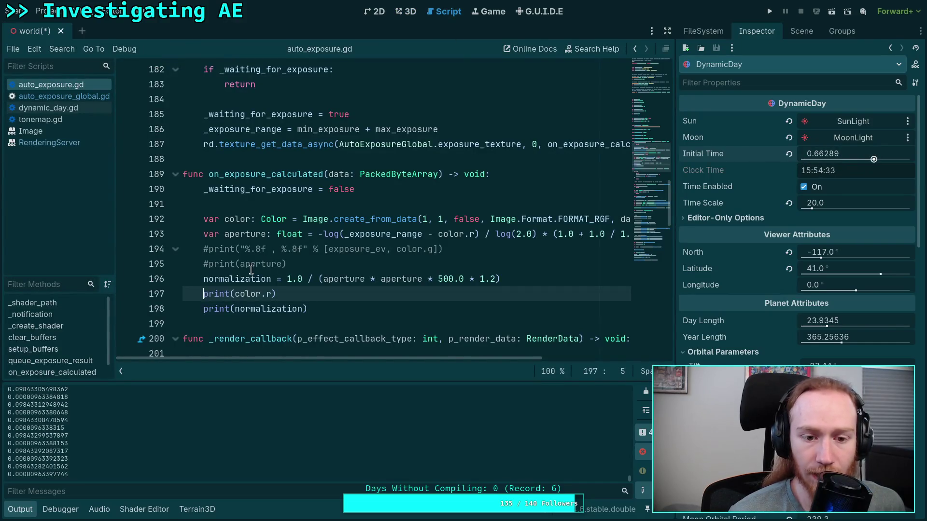
pyautogui.click(200, 248)
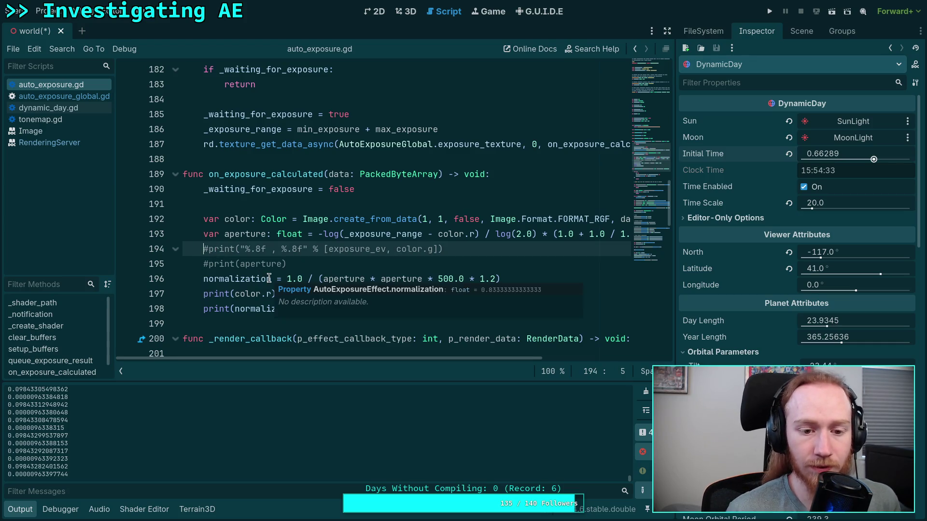
pyautogui.click(204, 293)
pyautogui.click(204, 311)
pyautogui.press('Up')
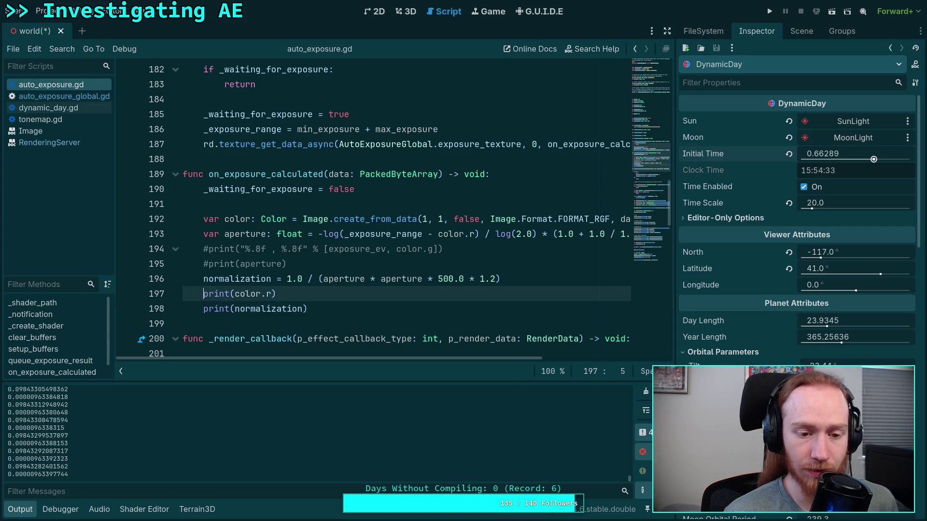
pyautogui.hotkey('shift', 'Down')
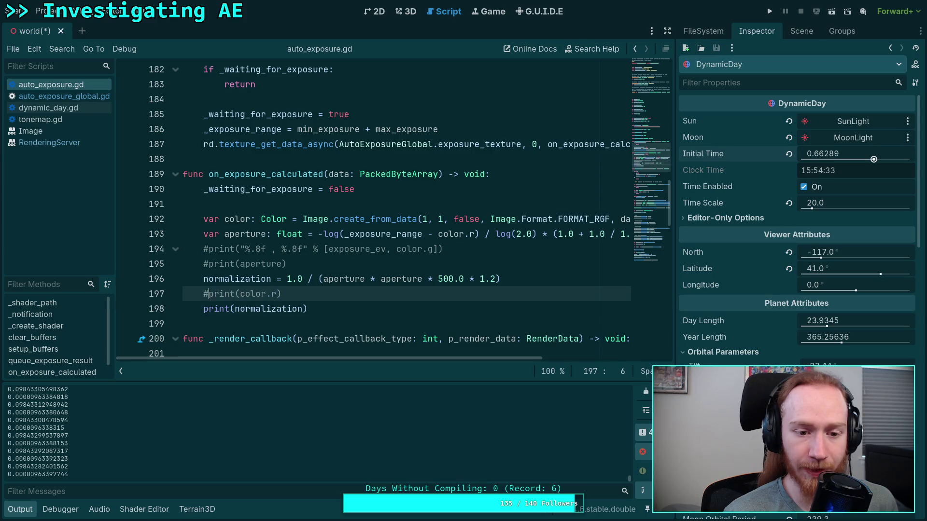
pyautogui.hotkey('ctrl', 'k')
# Step: Add 'var ev: float = log(color.r * 100.0 / 12.5) / log(2.0)' after the aperture print and save
pyautogui.click(366, 261)
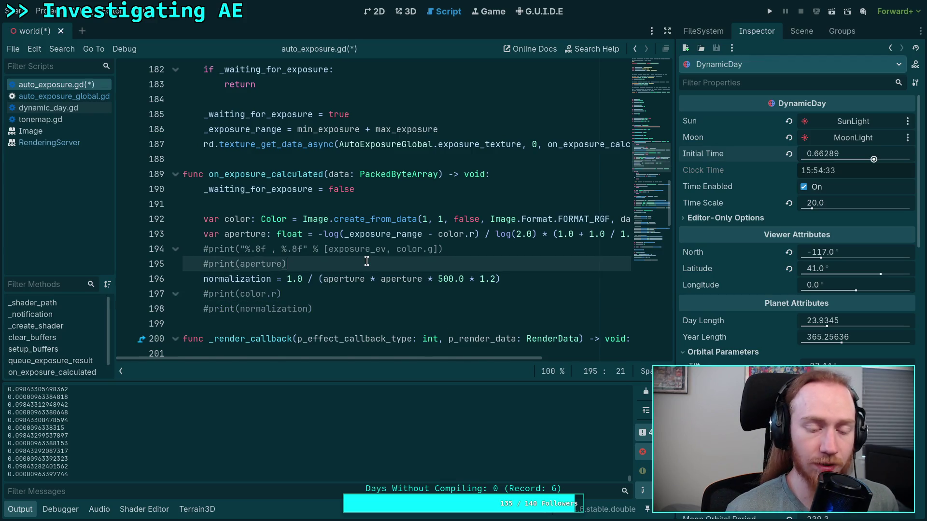
pyautogui.press('Return')
pyautogui.write('var ev:')
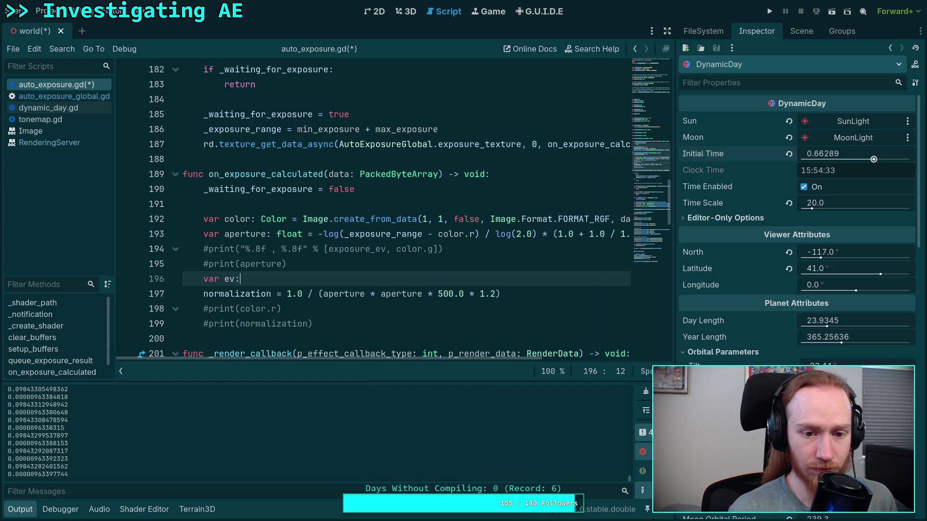
pyautogui.write('float = ')
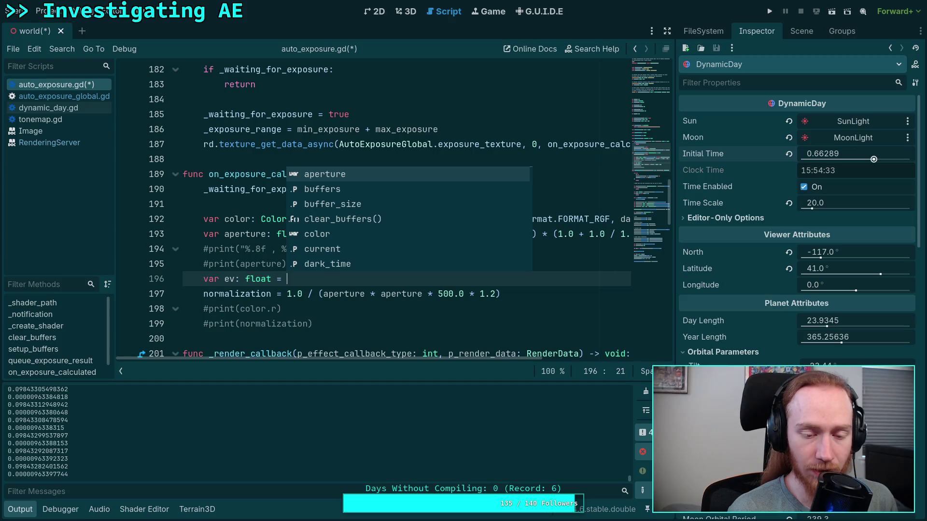
pyautogui.write('log(co')
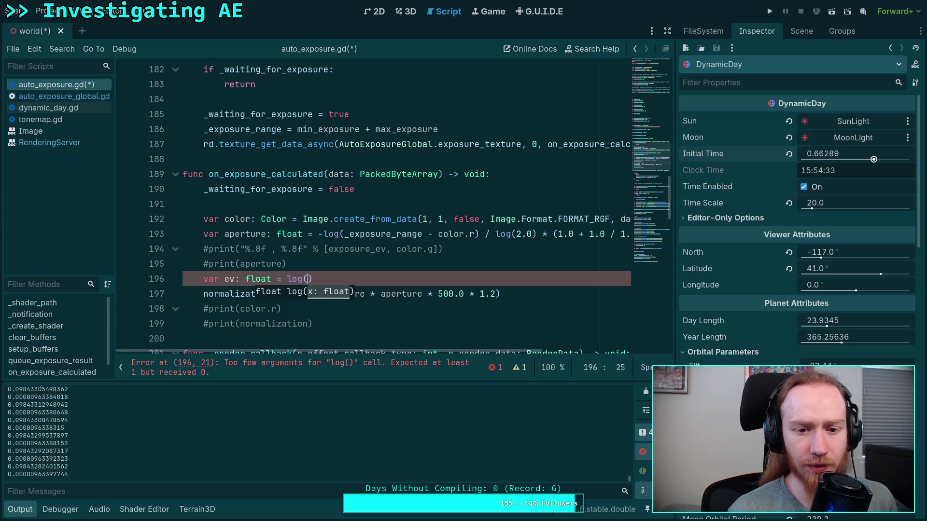
pyautogui.write('lor.r')
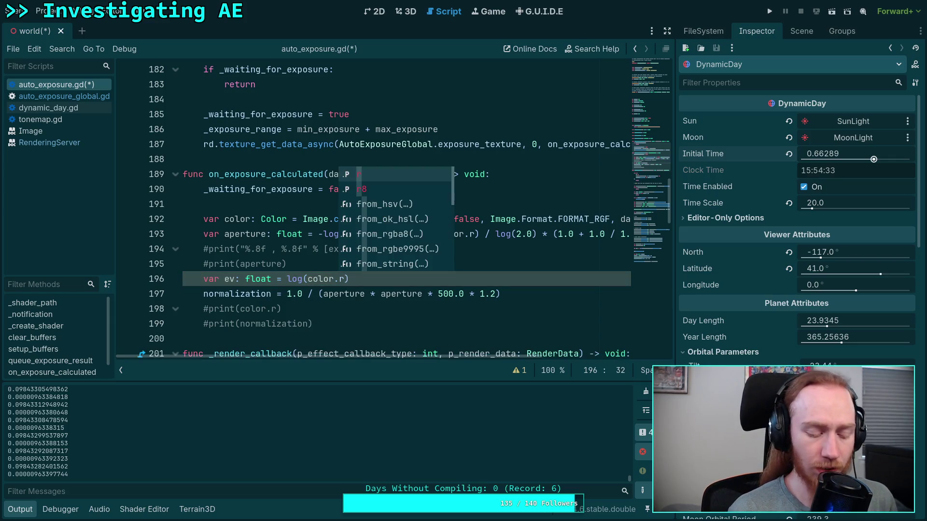
pyautogui.write(' * 1')
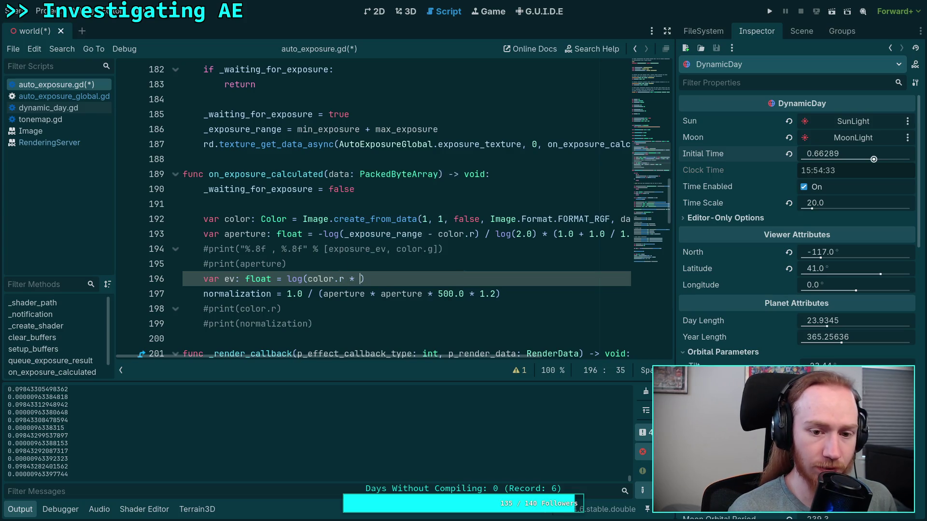
pyautogui.write('00.0 / 12.5')
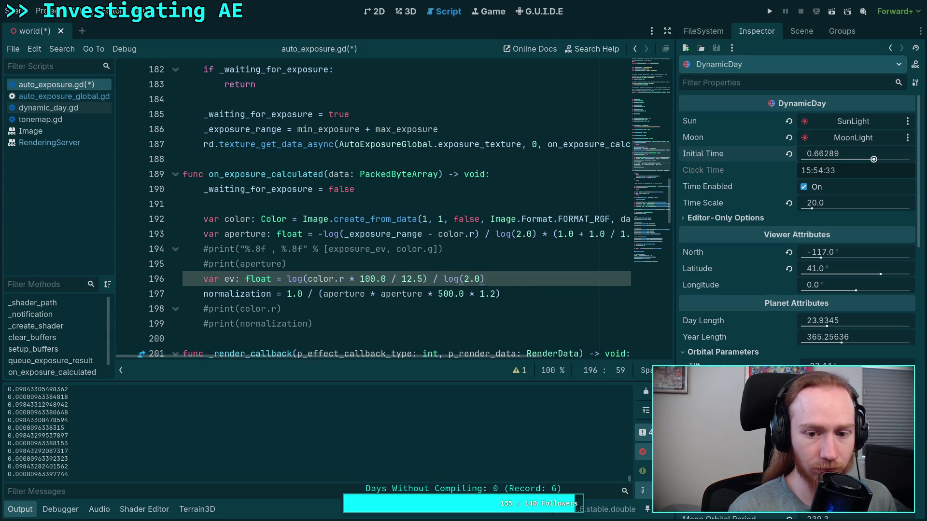
pyautogui.hotkey('ctrl', 's')
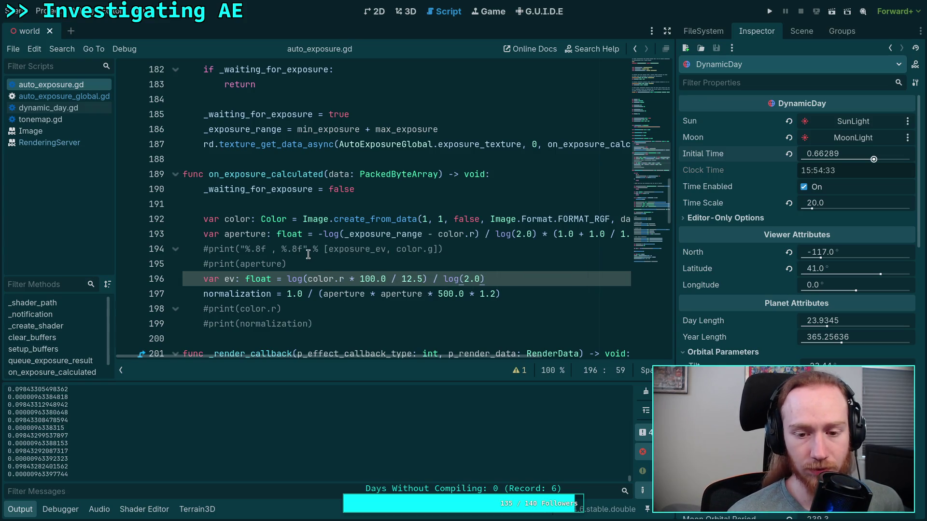
pyautogui.click(412, 15)
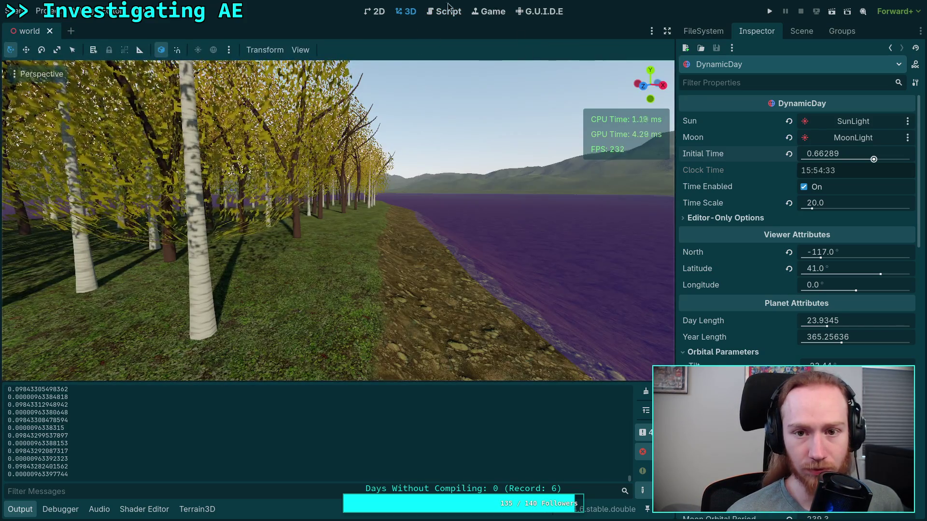
# Step: Add print(ev) below the ev calculation and save the script
pyautogui.click(430, 15)
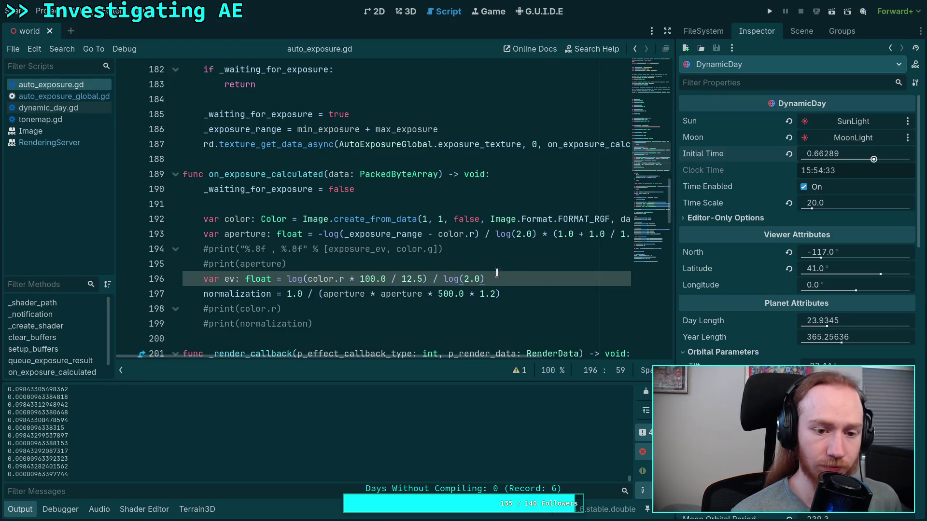
pyautogui.press('Return')
pyautogui.write('print(ev')
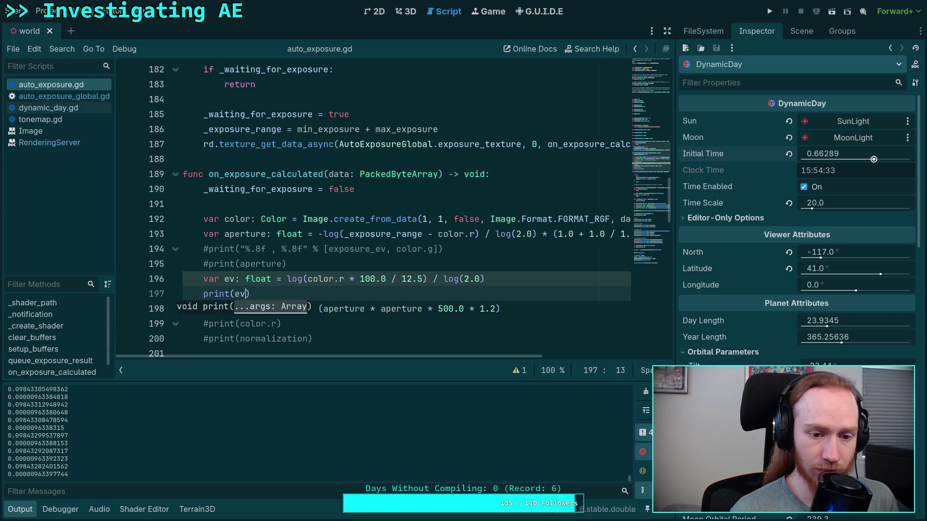
pyautogui.hotkey('ctrl', 's')
# Step: Move Initial Time to 0.63009 to check the ev output, then switch to the Neovim terminal
pyautogui.click(405, 11)
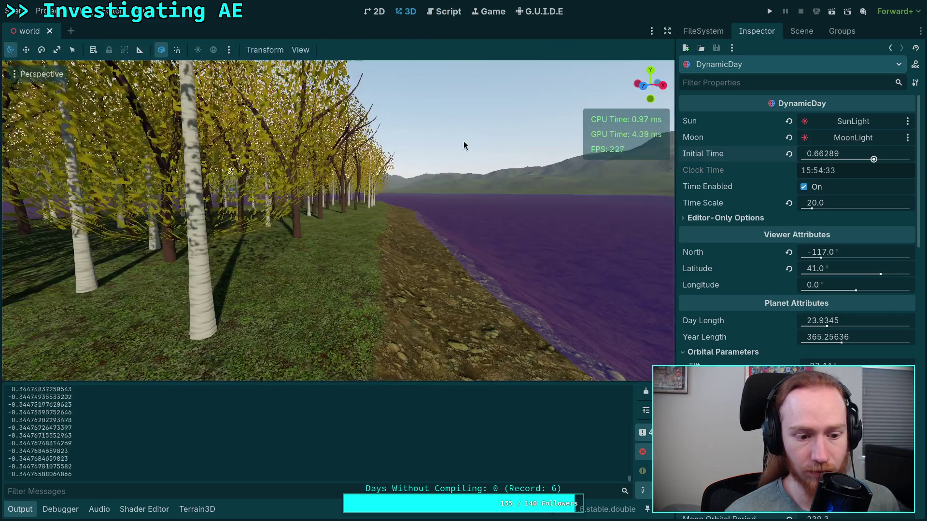
pyautogui.moveTo(840, 155); pyautogui.dragTo(870, 162)
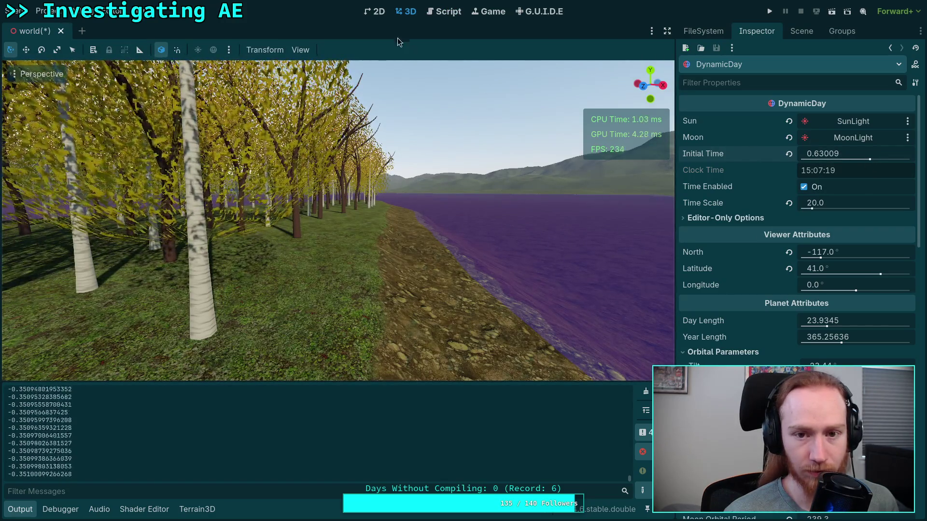
pyautogui.click(443, 12)
pyautogui.press('super+2')
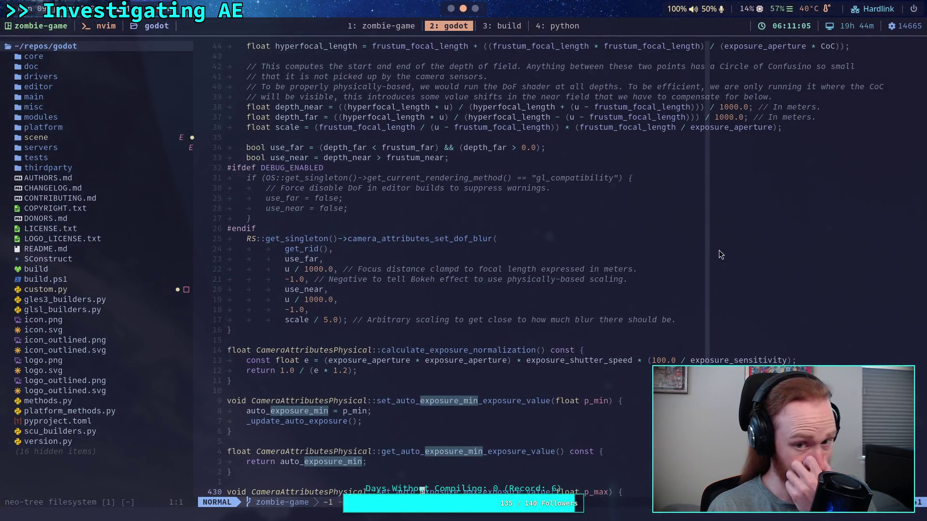
# Step: Scroll through the CameraAttributesPhysical auto-exposure source, then return to Godot's auto_exposure.gd
pyautogui.scroll(-15, 665, 261)
pyautogui.scroll(5, 656, 255)
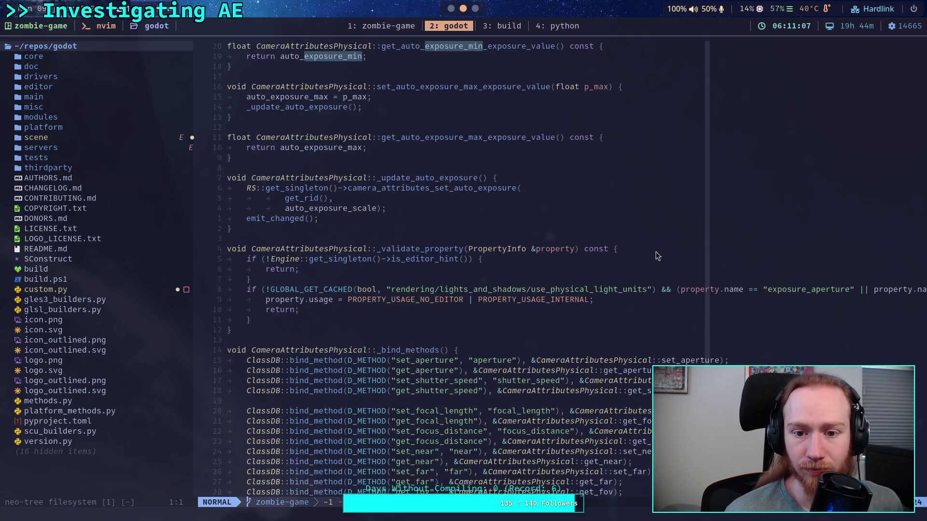
pyautogui.scroll(3, 648, 277)
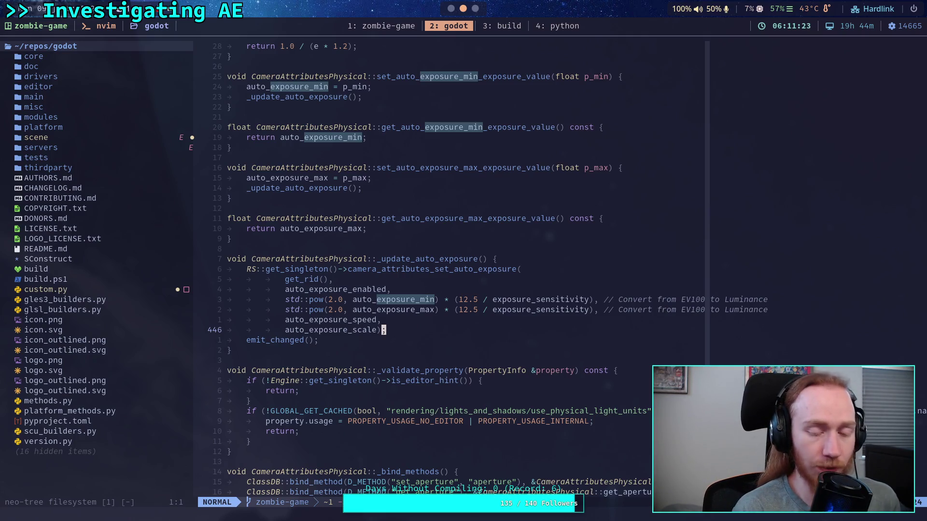
pyautogui.hotkey('alt', 'Tab')
pyautogui.press('Escape')
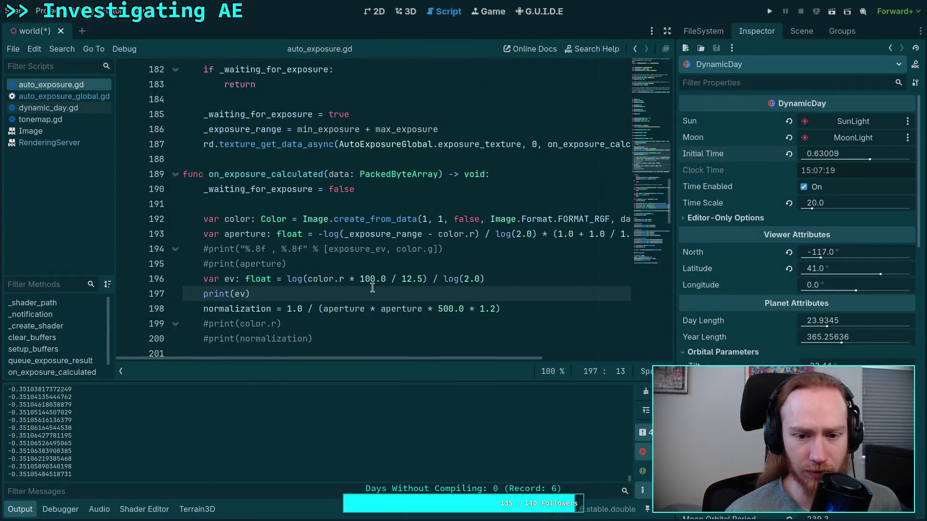
# Step: Prefix the line 229 camera_attributes_set_exposure call with # and save
pyautogui.click(361, 280)
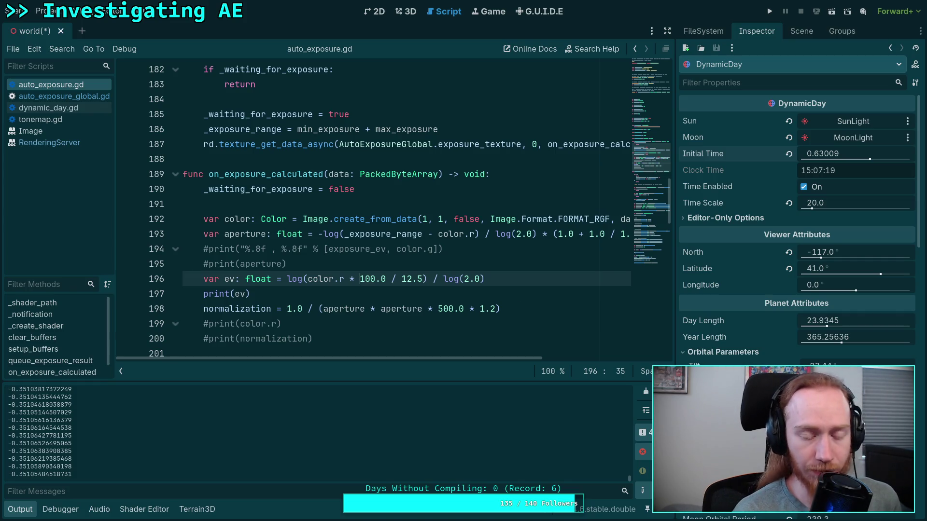
pyautogui.click(406, 12)
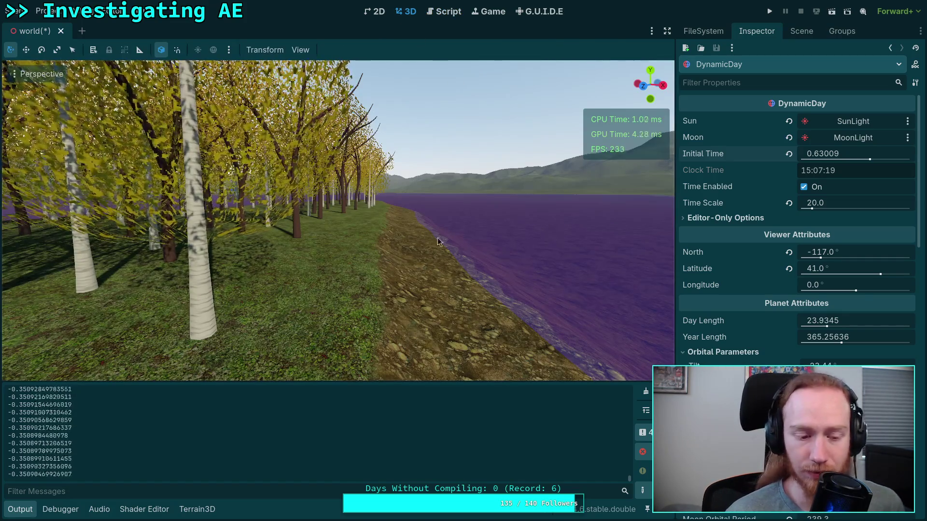
pyautogui.click(444, 11)
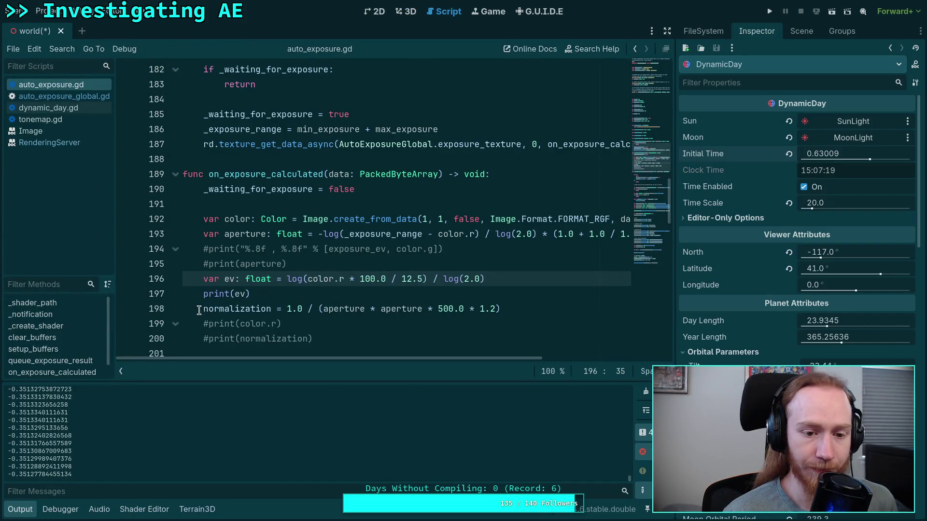
pyautogui.scroll(-20, 208, 306)
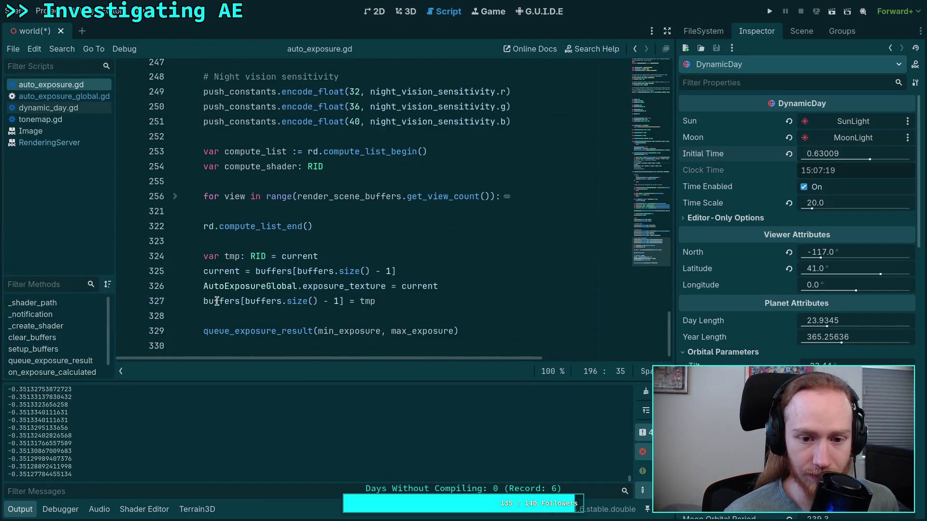
pyautogui.scroll(9, 215, 301)
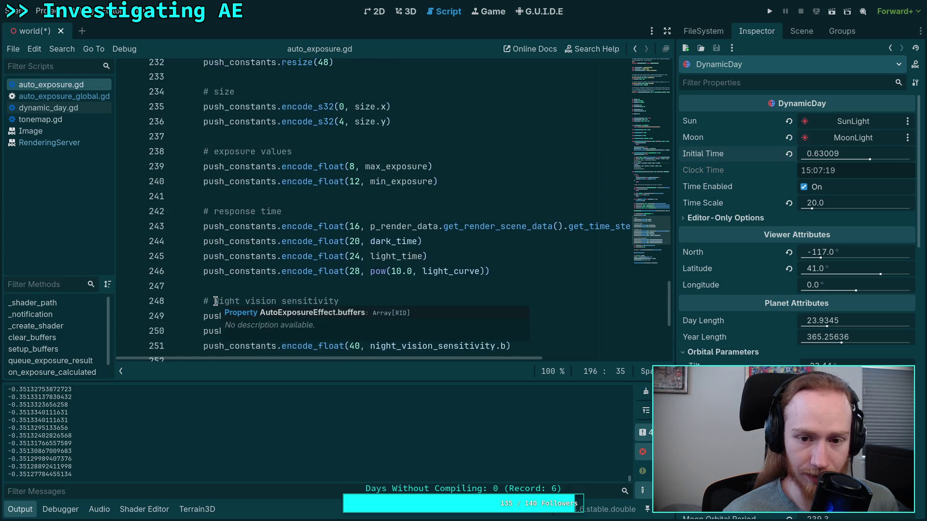
pyautogui.click(205, 196)
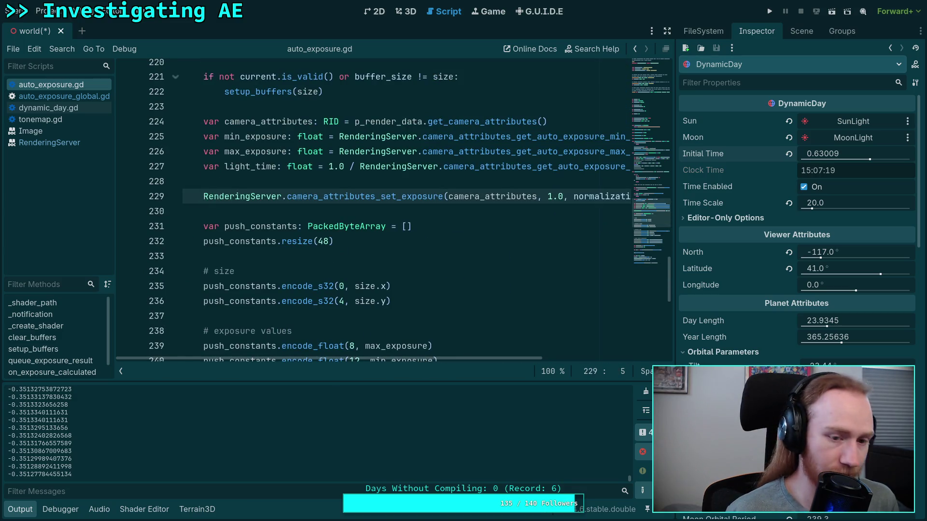
pyautogui.write('#')
pyautogui.hotkey('ctrl', 's')
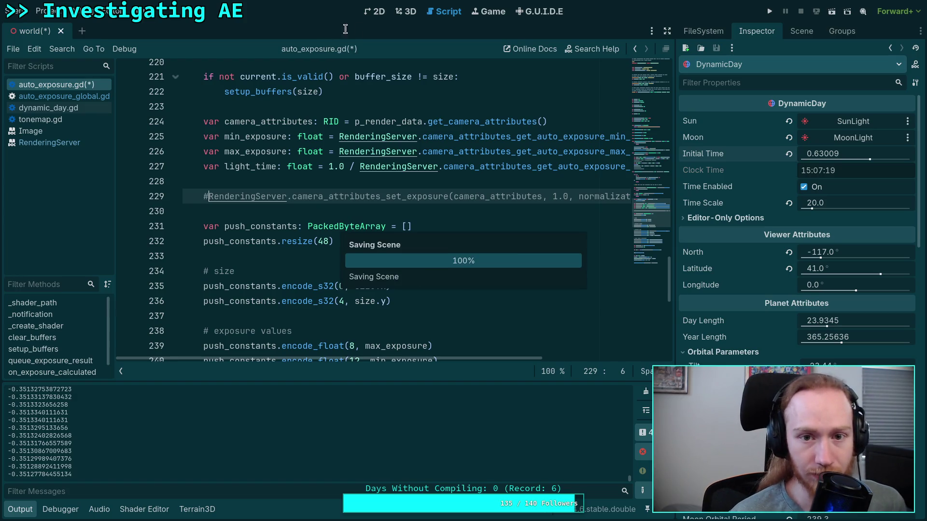
pyautogui.hotkey('ctrl', 'F2')
# Step: Drag DynamicDay's Initial Time from 0.63009 to 0.76499 for dusk, then reopen auto_exposure.gd
pyautogui.moveTo(826, 153)
pyautogui.mouseDown()
pyautogui.moveTo(811, 154)
pyautogui.moveTo(883, 163)
pyautogui.mouseUp()
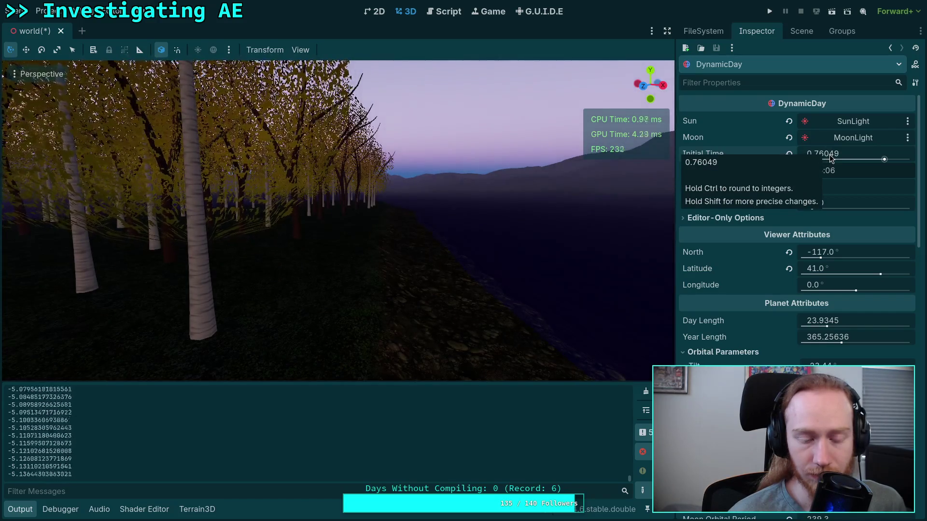
pyautogui.moveTo(883, 160); pyautogui.dragTo(886, 162)
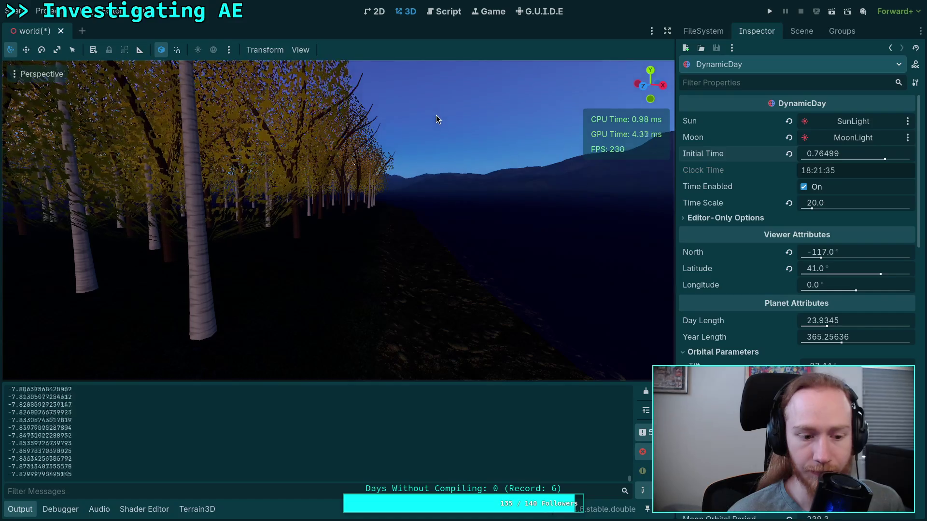
pyautogui.click(444, 11)
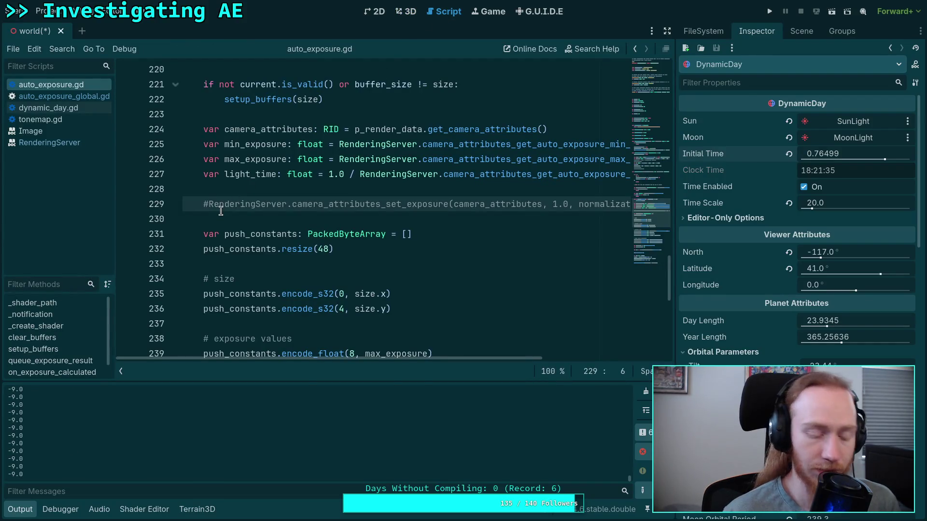
# Step: Uncomment the line 229 exposure call and save
pyautogui.hotkey('ctrl', 'k')
pyautogui.hotkey('ctrl', 's')
pyautogui.scroll(20, 215, 205)
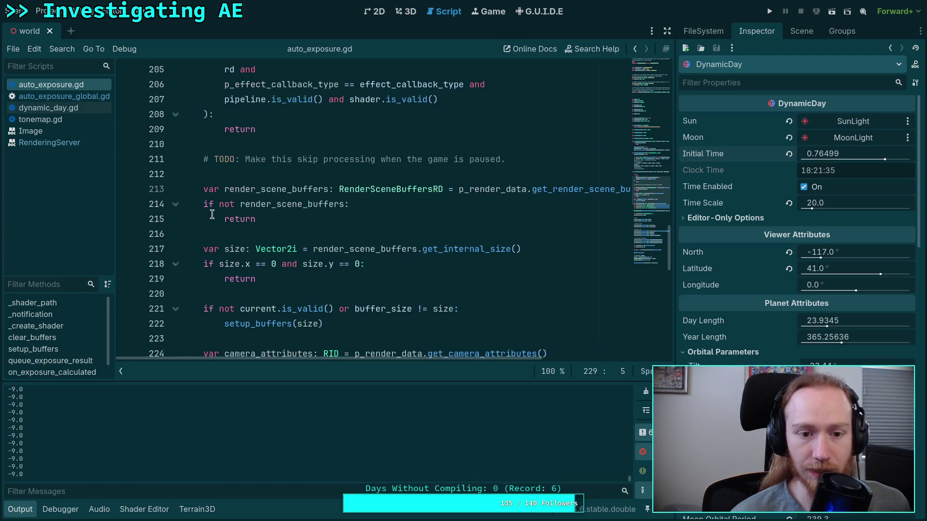
pyautogui.scroll(4, 215, 199)
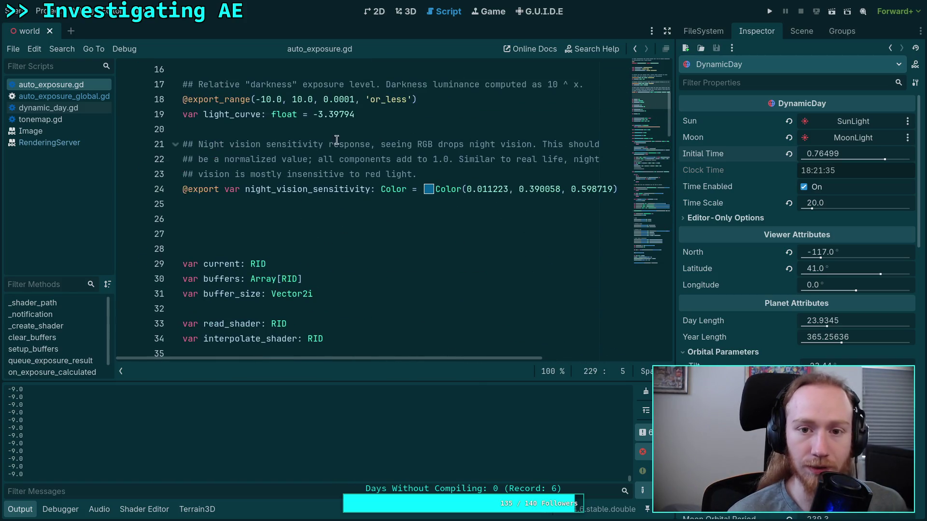
# Step: Set the Camera Attributes Aperture to 8.45 in the 3D view
pyautogui.click(406, 11)
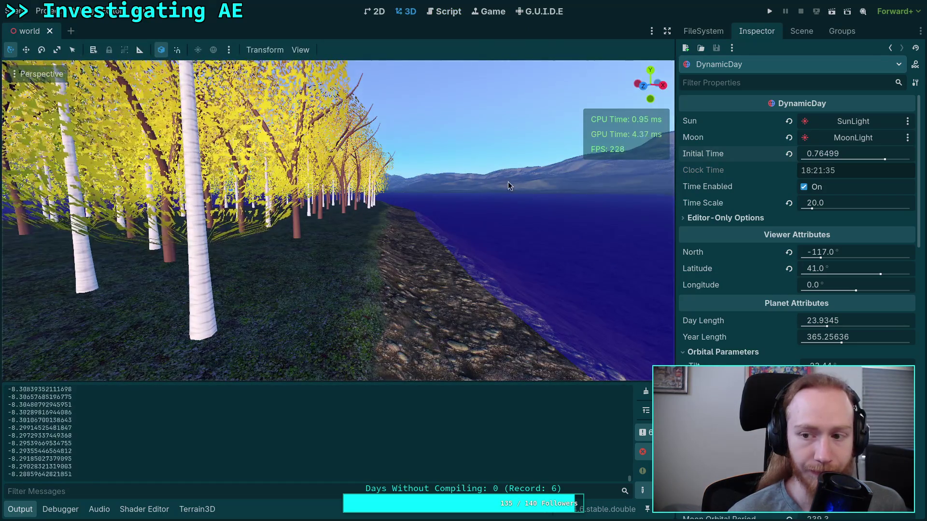
pyautogui.scroll(-5, 714, 283)
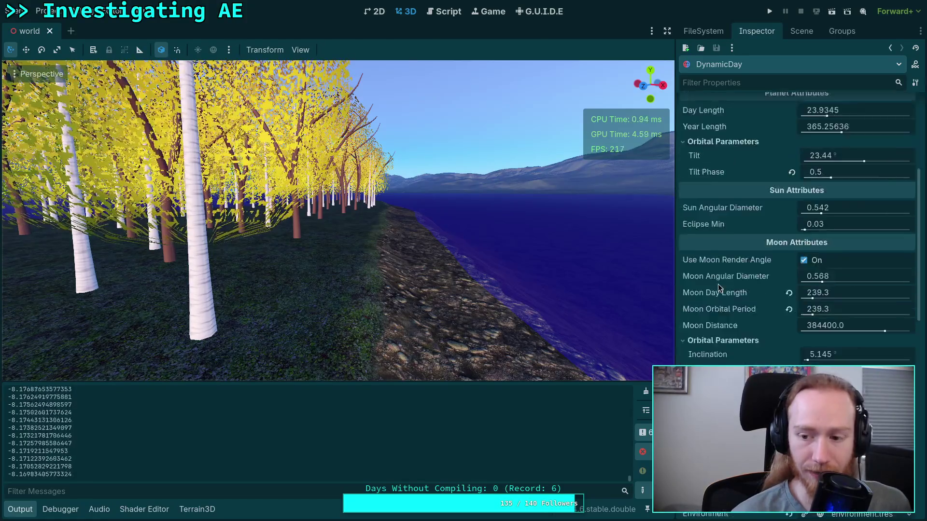
pyautogui.scroll(-10, 714, 282)
pyautogui.moveTo(820, 258); pyautogui.dragTo(865, 257)
# Step: Comment out the line 229 exposure call again with # and save
pyautogui.hotkey('ctrl', 'F3')
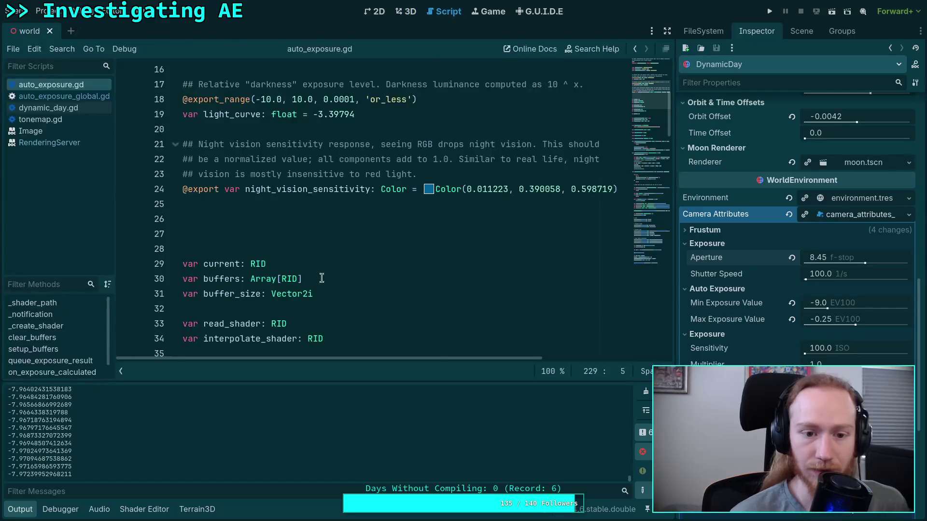
pyautogui.scroll(-20, 295, 275)
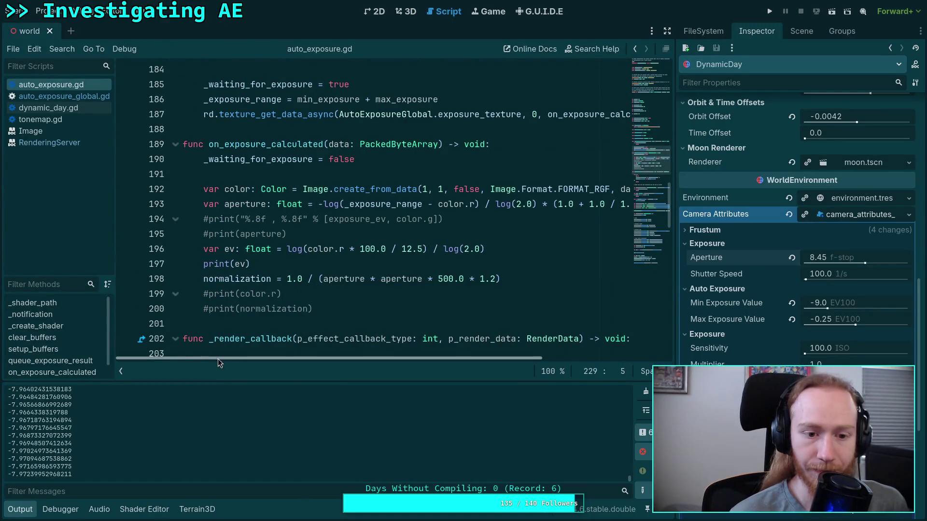
pyautogui.scroll(-2, 295, 299)
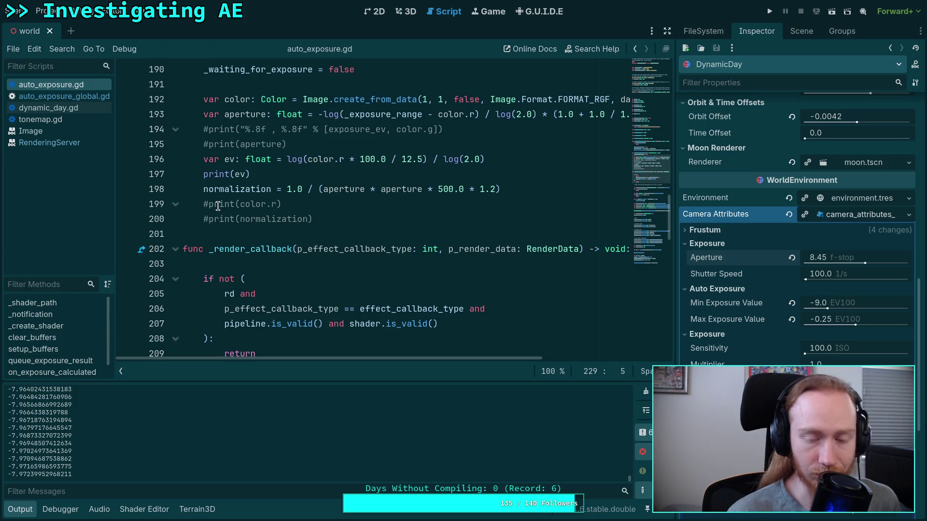
pyautogui.scroll(-9, 255, 227)
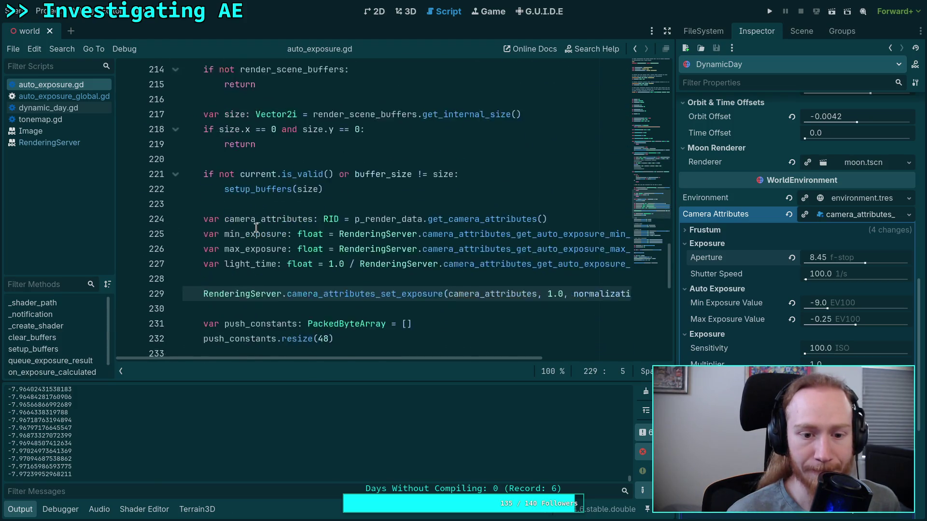
pyautogui.write('#')
pyautogui.hotkey('ctrl', 's')
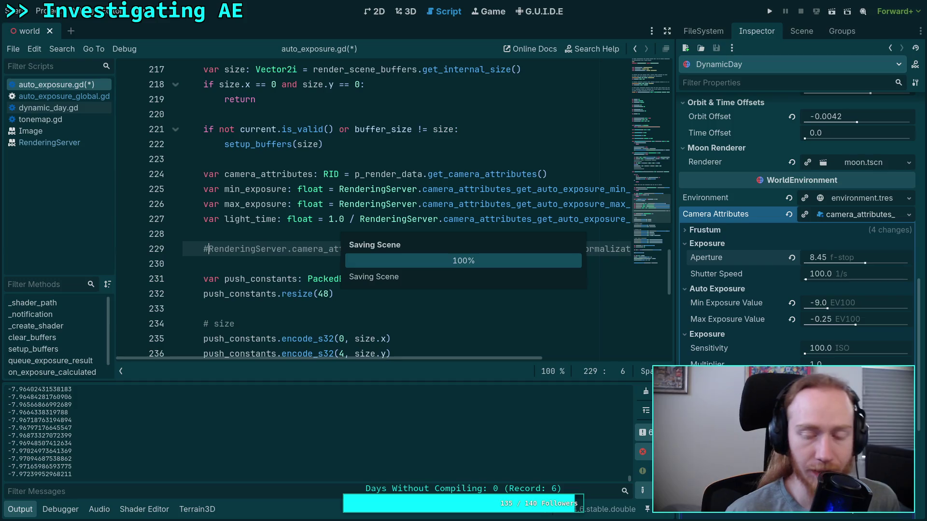
# Step: Switch to the 3D view and lower the camera Aperture to 8.45
pyautogui.click(412, 15)
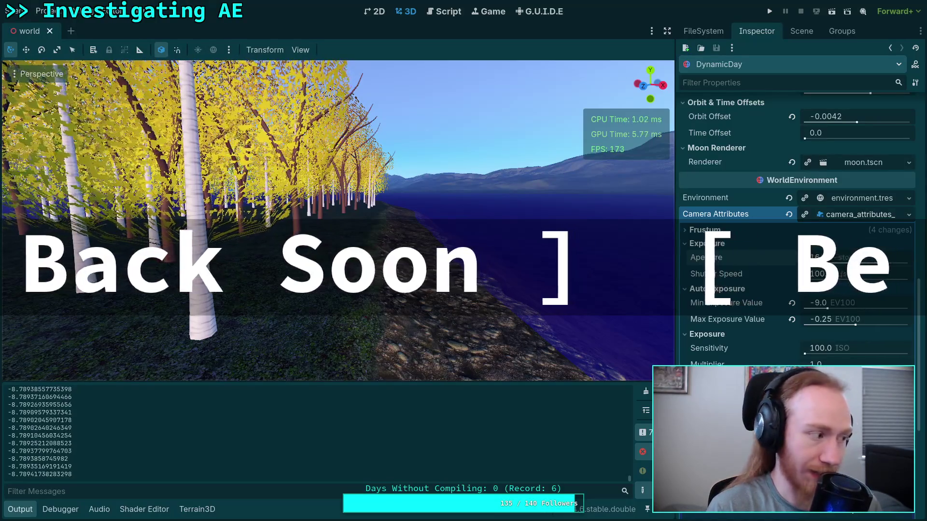
pyautogui.moveTo(878, 263); pyautogui.dragTo(864, 263)
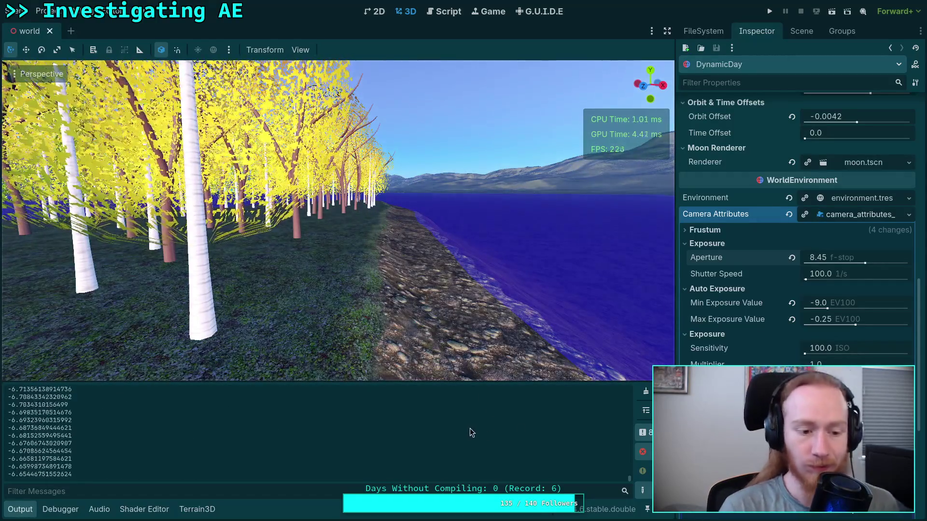
# Step: Set camera Aperture to 20, then revert it to the default 16.0
pyautogui.click(827, 257)
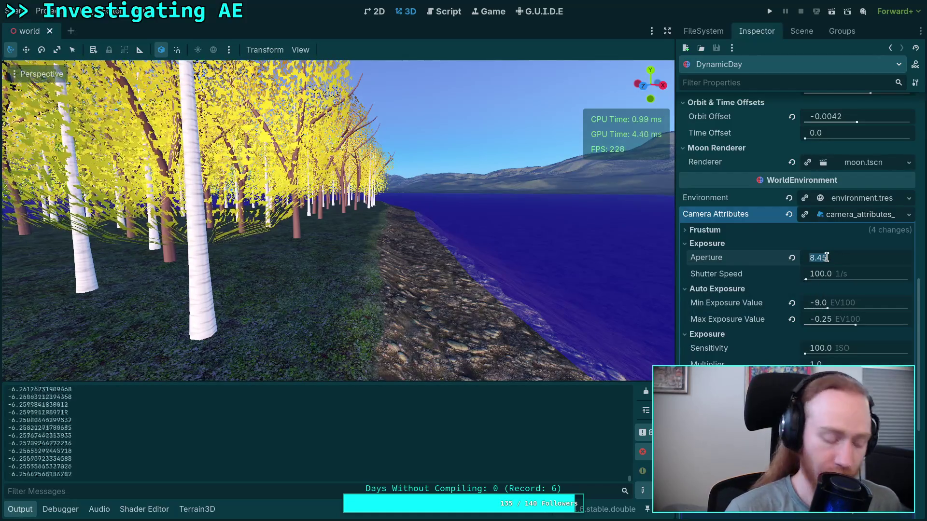
pyautogui.write('20')
pyautogui.press('Return')
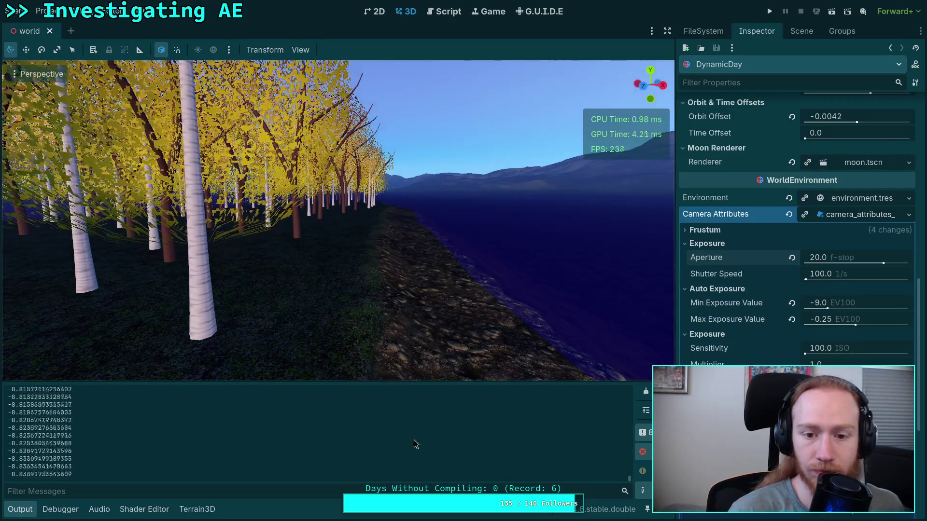
pyautogui.click(792, 258)
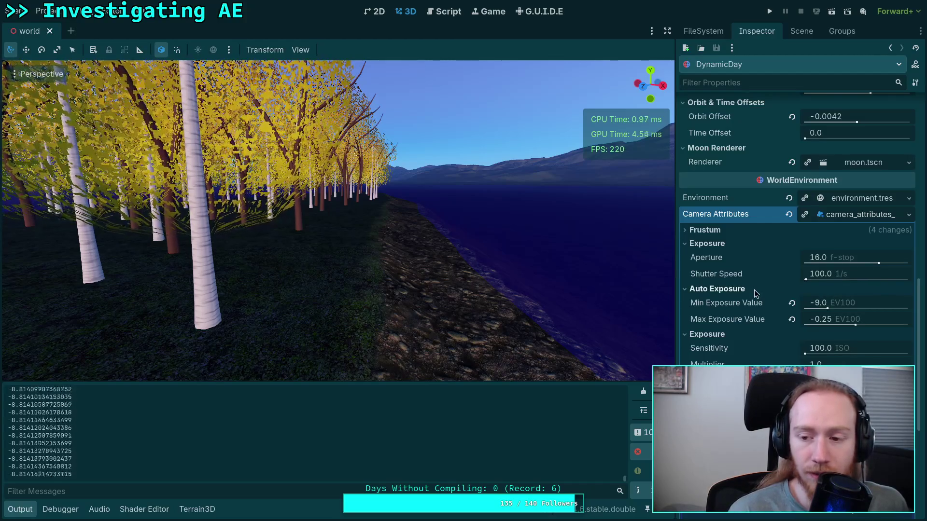
# Step: Confirm the camera Aperture at 28 f-stop, then drag it down to 3.2 f-stop
pyautogui.click(823, 258)
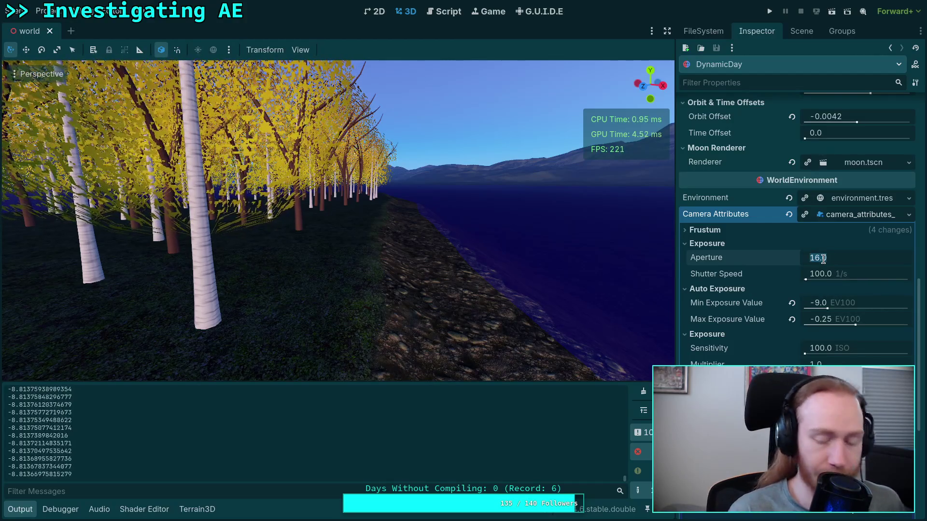
pyautogui.write('28')
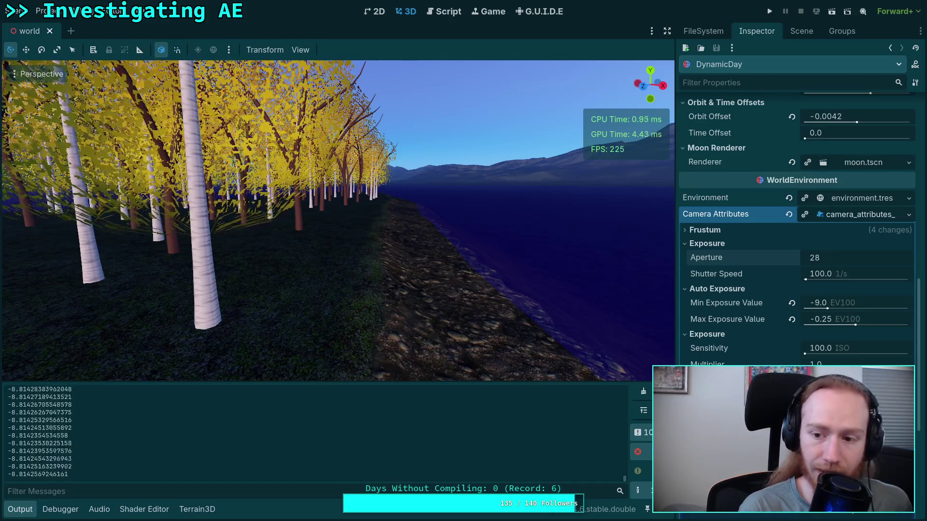
pyautogui.press('Return')
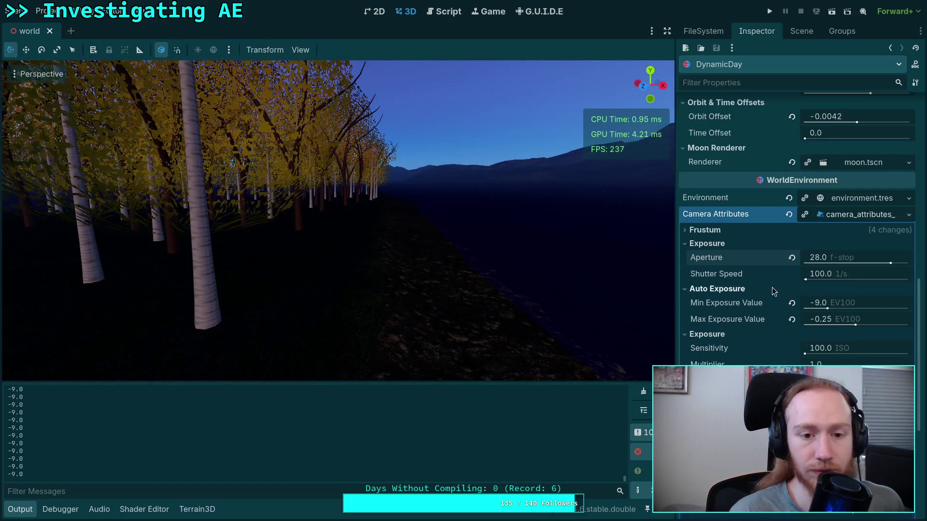
pyautogui.moveTo(809, 278)
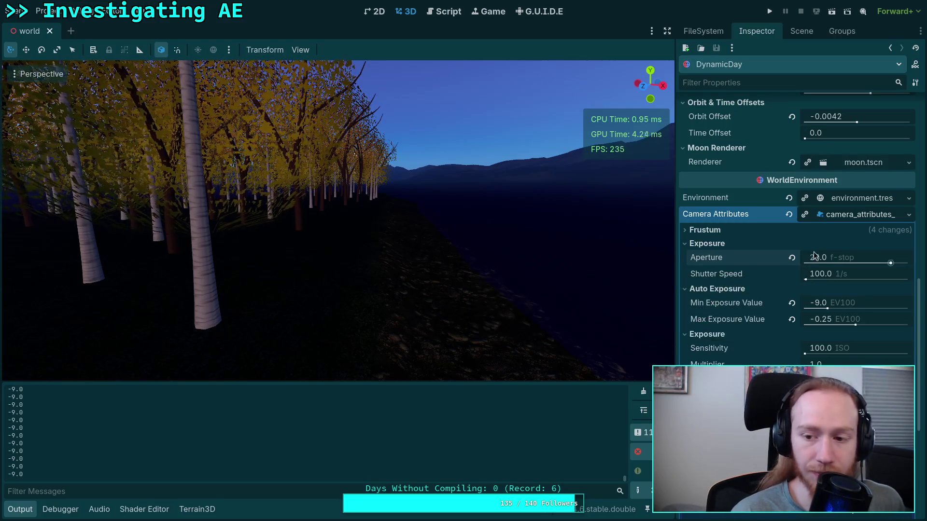
pyautogui.moveTo(856, 260)
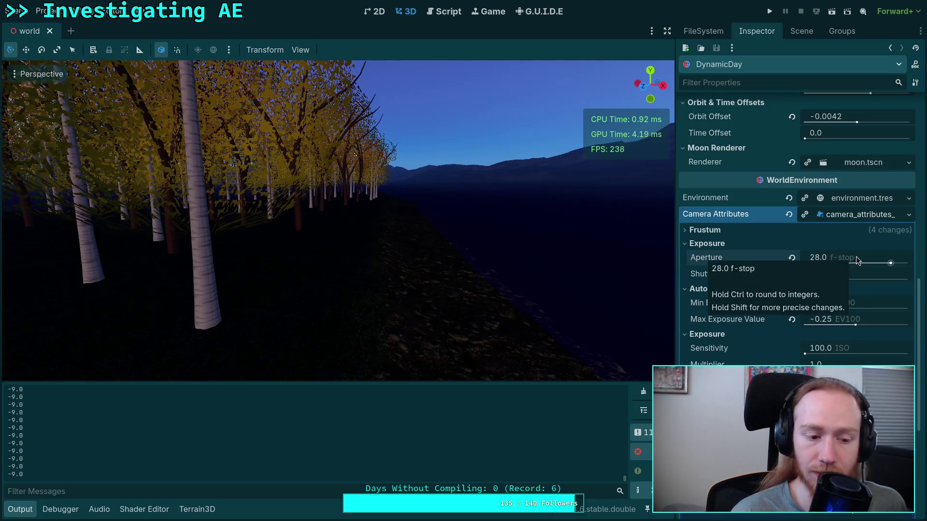
pyautogui.moveTo(852, 261)
pyautogui.mouseDown()
pyautogui.moveTo(820, 261)
pyautogui.moveTo(853, 263)
pyautogui.mouseUp()
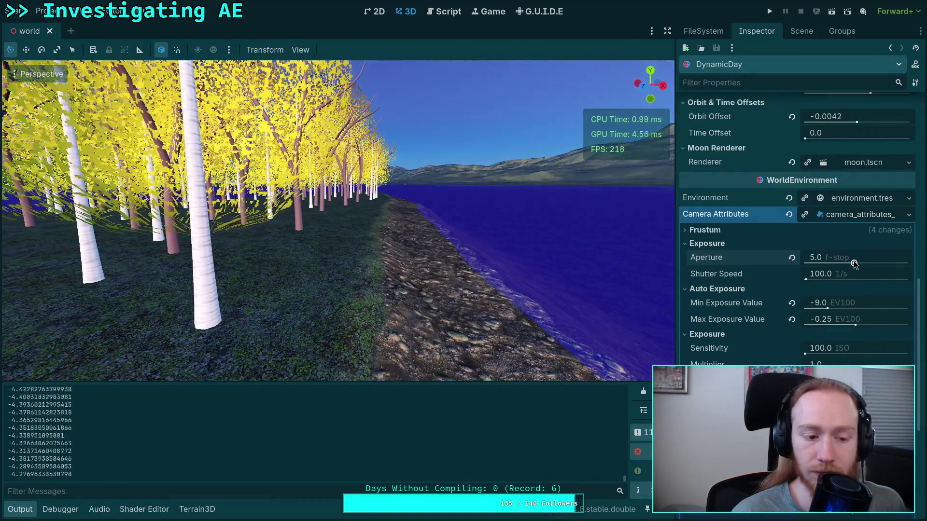
pyautogui.moveTo(829, 257)
pyautogui.mouseDown()
pyautogui.moveTo(803, 257)
pyautogui.moveTo(844, 263)
pyautogui.mouseUp()
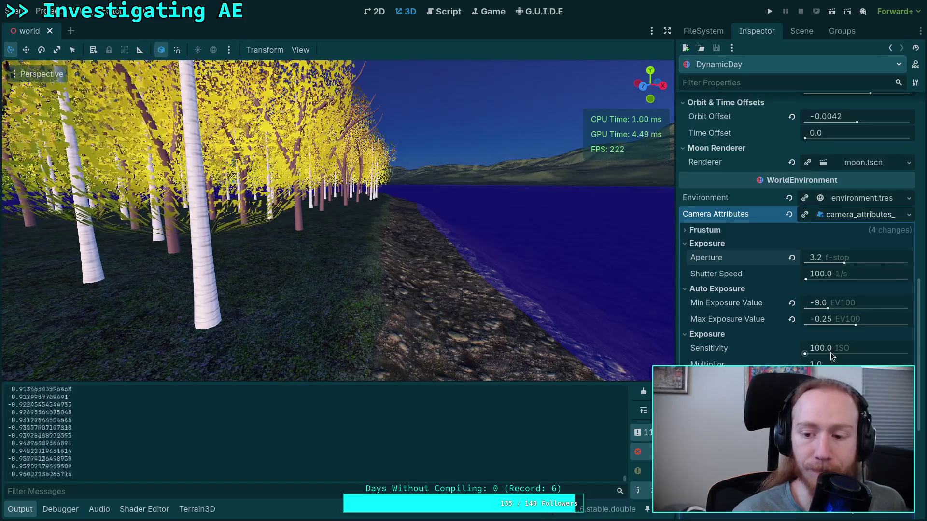
# Step: Set Sensitivity to 1000 ISO and raise the Aperture to darken the scene
pyautogui.moveTo(806, 352); pyautogui.dragTo(808, 354)
pyautogui.click(808, 354)
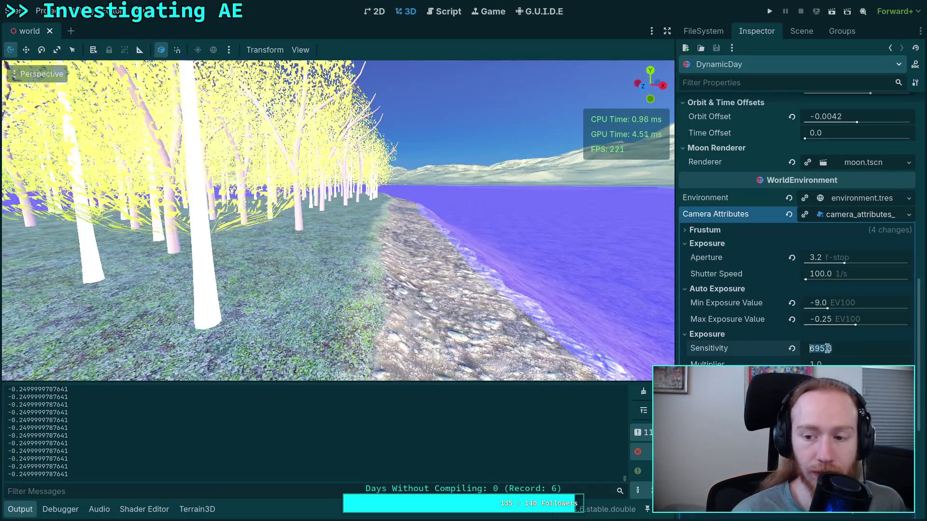
pyautogui.press('BackSpace')
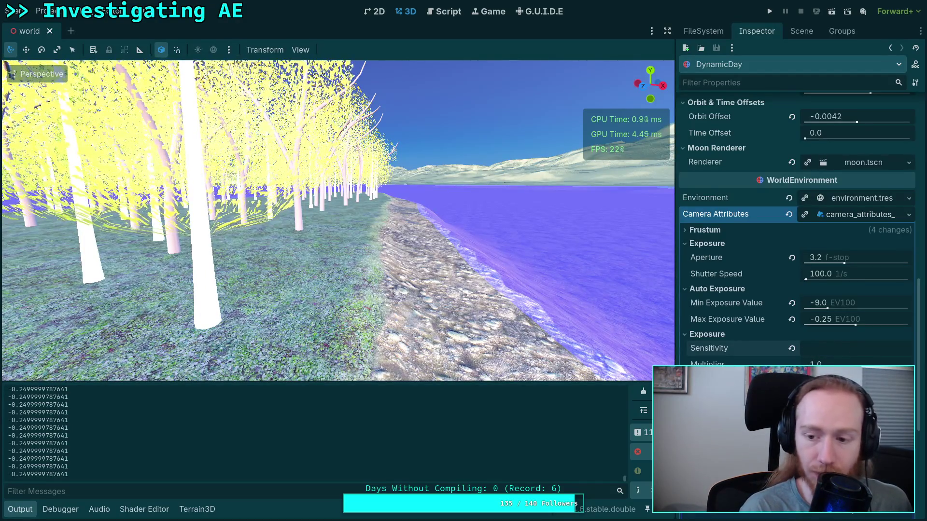
pyautogui.write('1000')
pyautogui.press('Return')
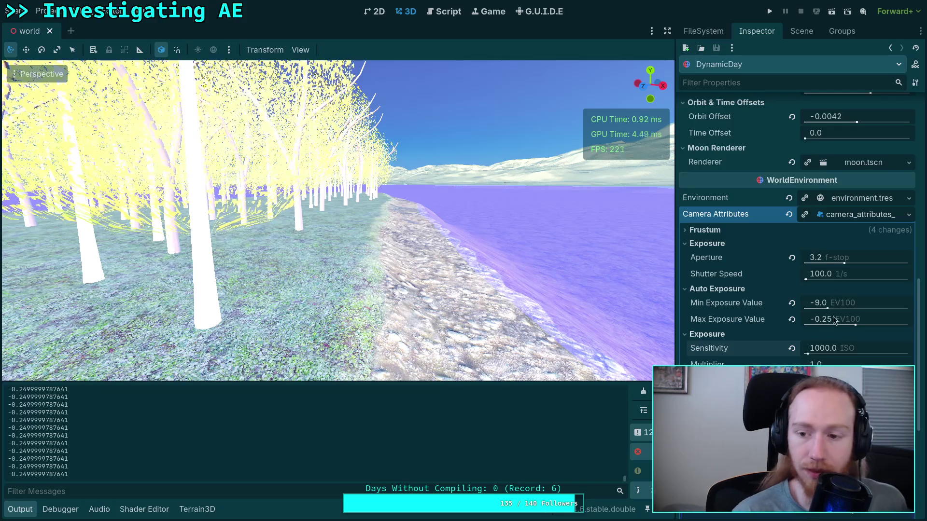
pyautogui.moveTo(840, 263)
pyautogui.mouseDown()
pyautogui.moveTo(831, 264)
pyautogui.moveTo(877, 263)
pyautogui.moveTo(854, 263)
pyautogui.moveTo(871, 263)
pyautogui.moveTo(884, 280)
pyautogui.mouseUp()
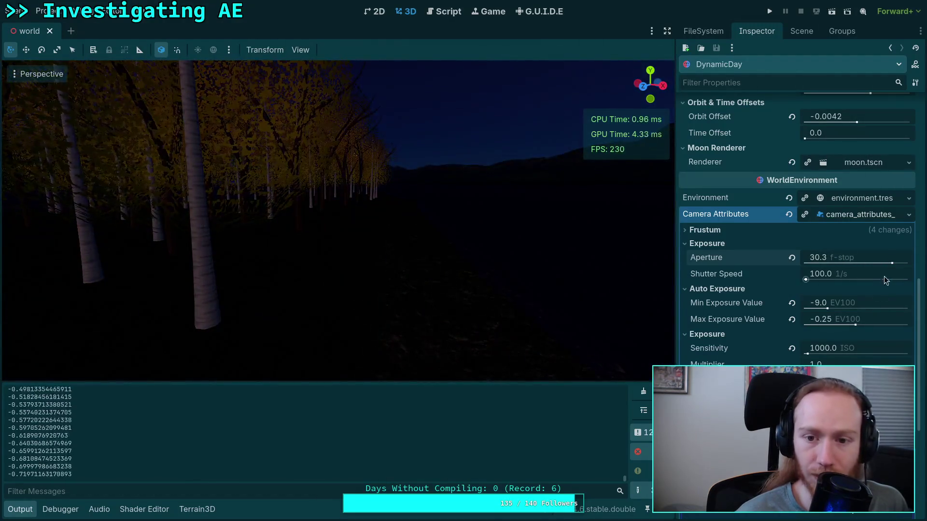
# Step: Return Sensitivity to 100 ISO and fine-tune the Aperture to 14.75 f-stop
pyautogui.click(842, 350)
pyautogui.write('100')
pyautogui.press('Return')
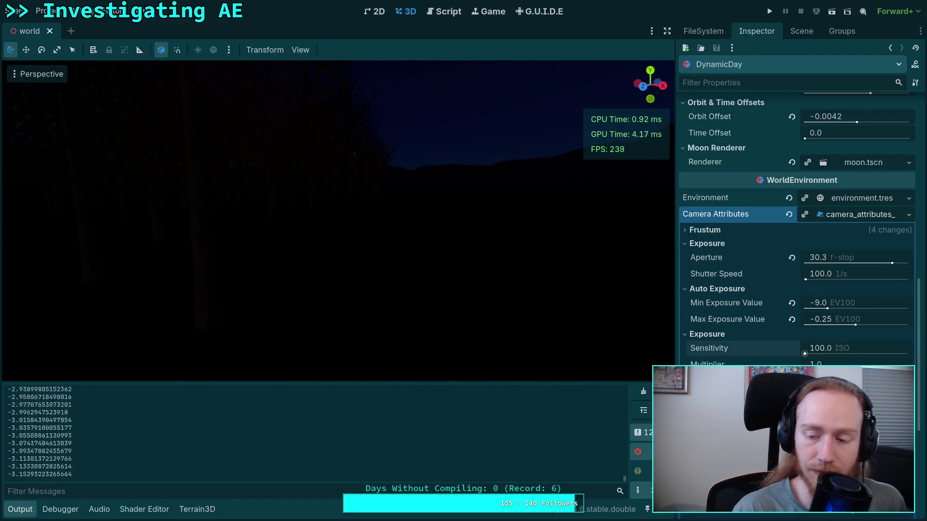
pyautogui.moveTo(849, 258); pyautogui.dragTo(814, 257)
pyautogui.moveTo(876, 261); pyautogui.dragTo(861, 260)
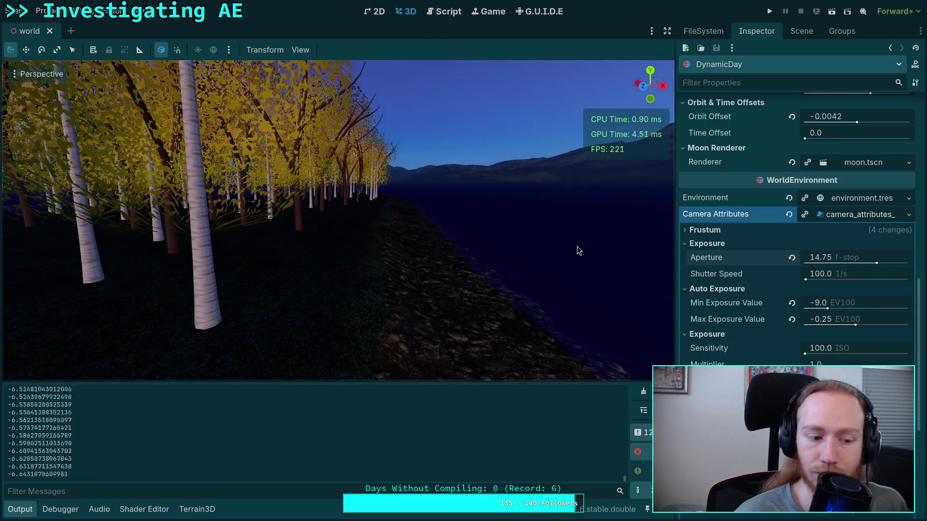
pyautogui.moveTo(790, 262)
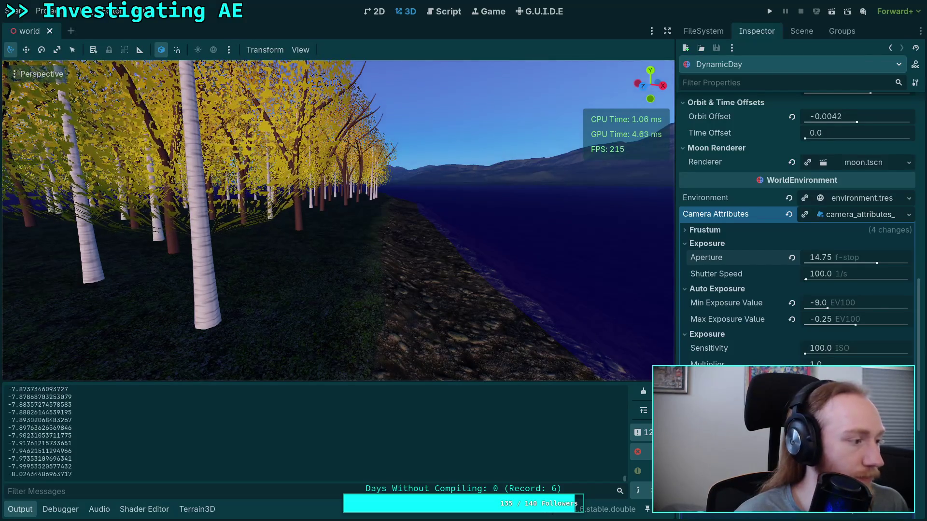
# Step: Leave the Aperture unchanged and scrub DynamicDay's Initial Time toward night
pyautogui.click(839, 257)
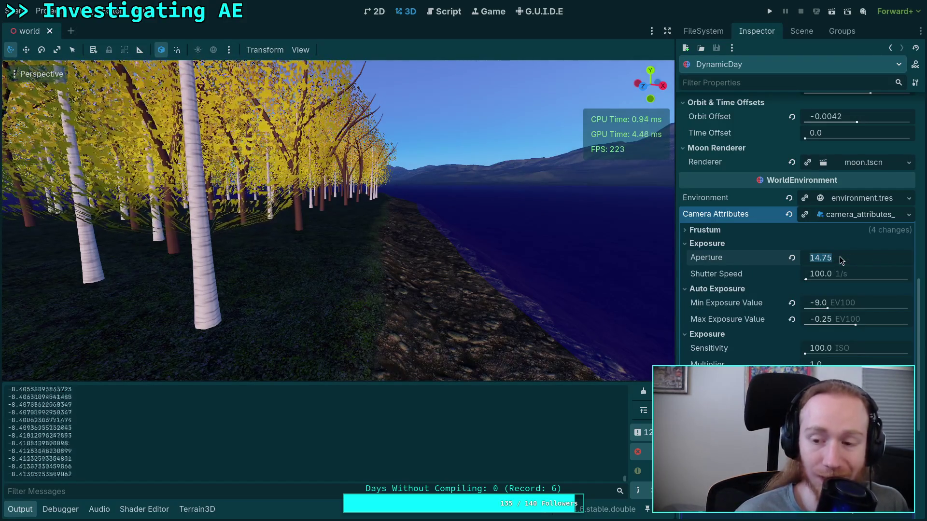
pyautogui.click(725, 259)
pyautogui.scroll(10, 723, 256)
pyautogui.scroll(5, 729, 254)
pyautogui.moveTo(820, 153); pyautogui.dragTo(843, 154)
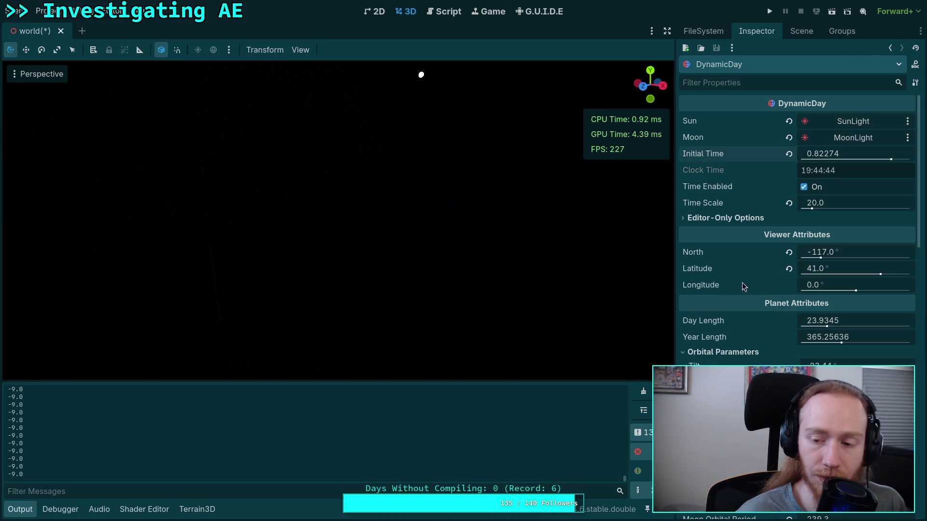
# Step: Look around the night scene while scrolling the Inspector toward the Auto Exposure settings
pyautogui.scroll(-10, 738, 279)
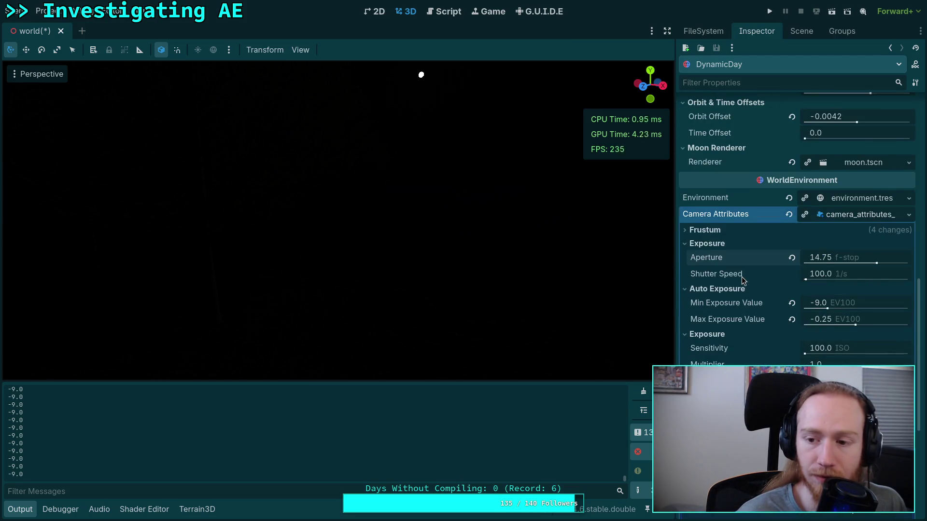
pyautogui.scroll(-2, 742, 277)
pyautogui.scroll(6, 741, 276)
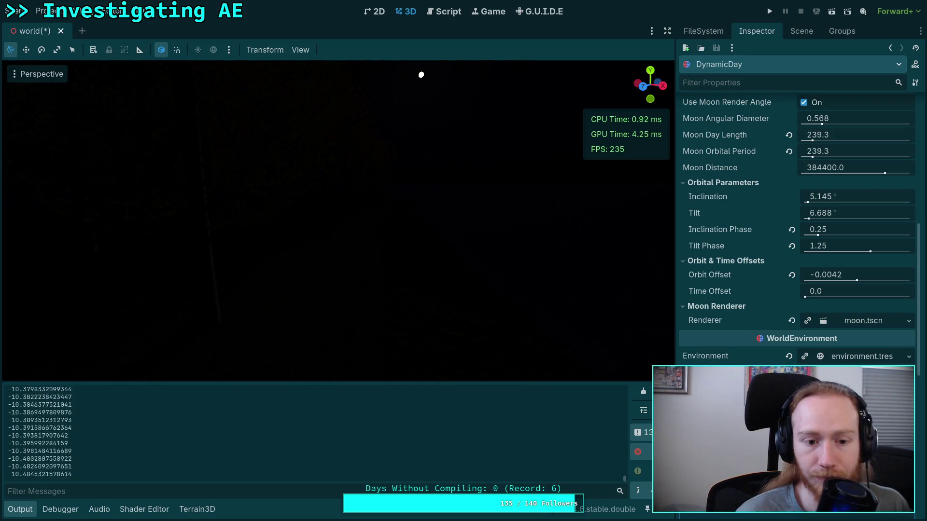
pyautogui.rightClick(564, 298)
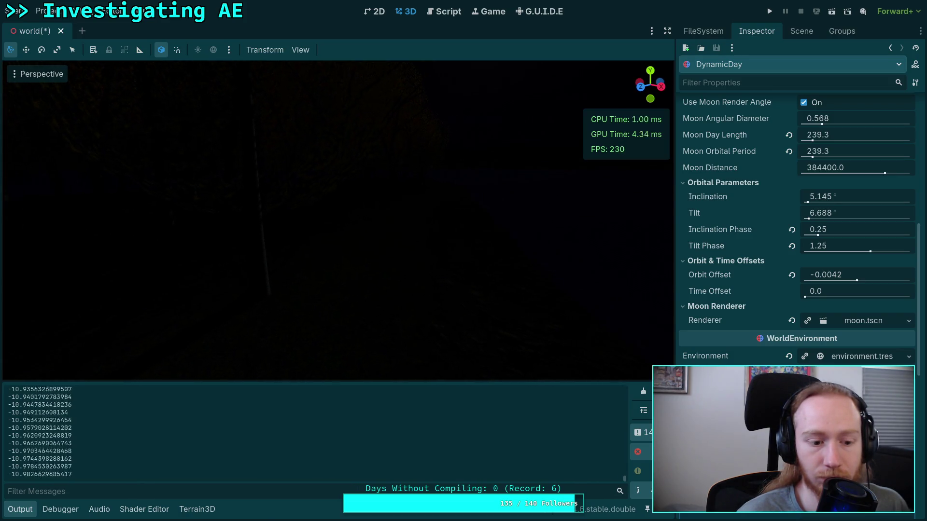
pyautogui.scroll(-5, 752, 347)
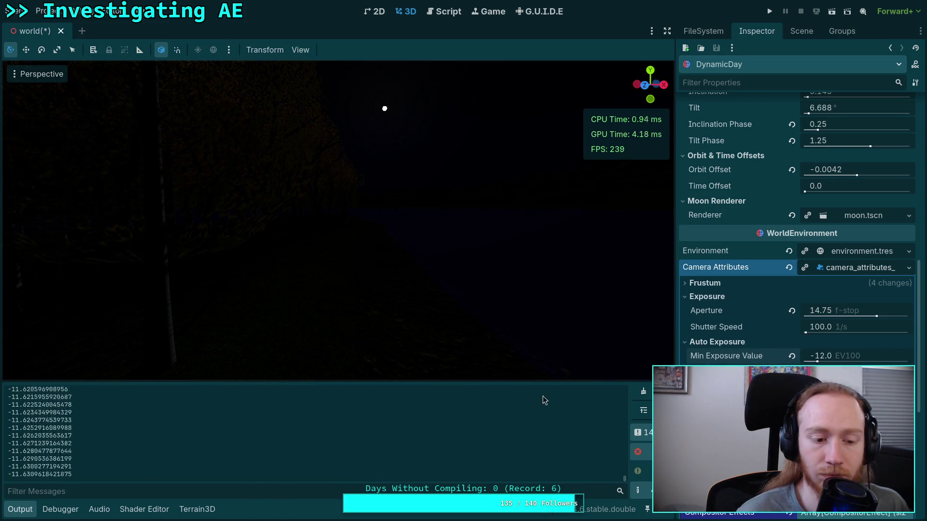
# Step: Lower the camera Aperture from 14.75 to 2.0 f-stop and rotate across the night scene
pyautogui.moveTo(845, 313)
pyautogui.mouseDown()
pyautogui.moveTo(717, 313)
pyautogui.moveTo(831, 314)
pyautogui.mouseUp()
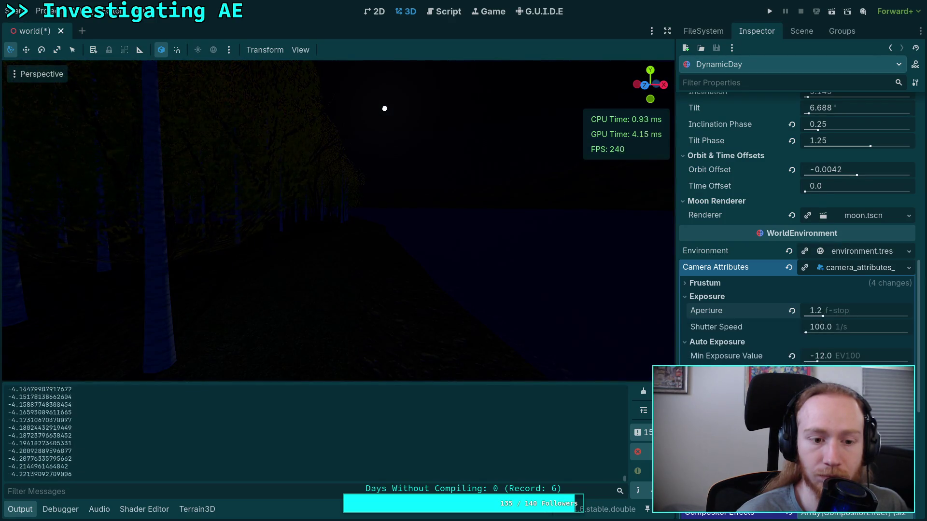
pyautogui.click(836, 315)
pyautogui.write('2')
pyautogui.press('Return')
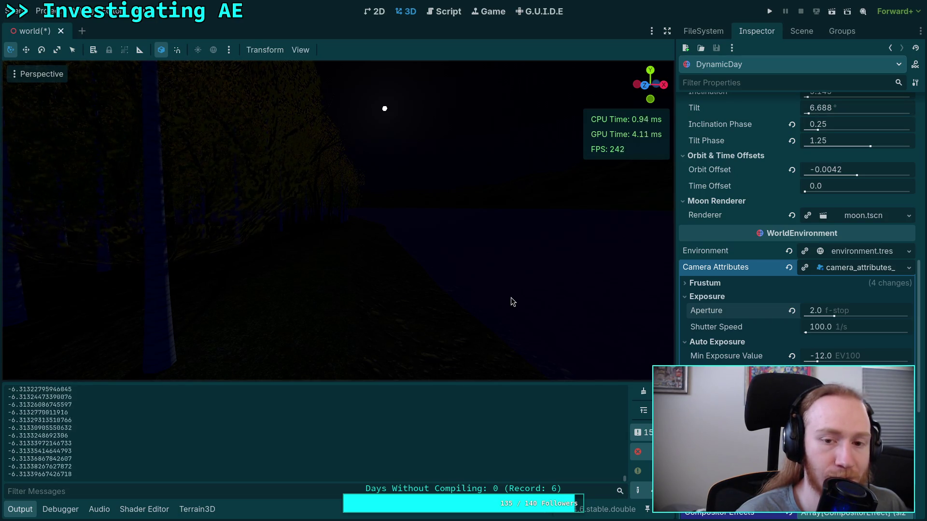
pyautogui.moveTo(467, 305); pyautogui.dragTo(628, 243)
# Step: Orbit the viewport along the moonlit shoreline to the tree line, checking DynamicDay and Camera Attributes
pyautogui.scroll(5, 743, 255)
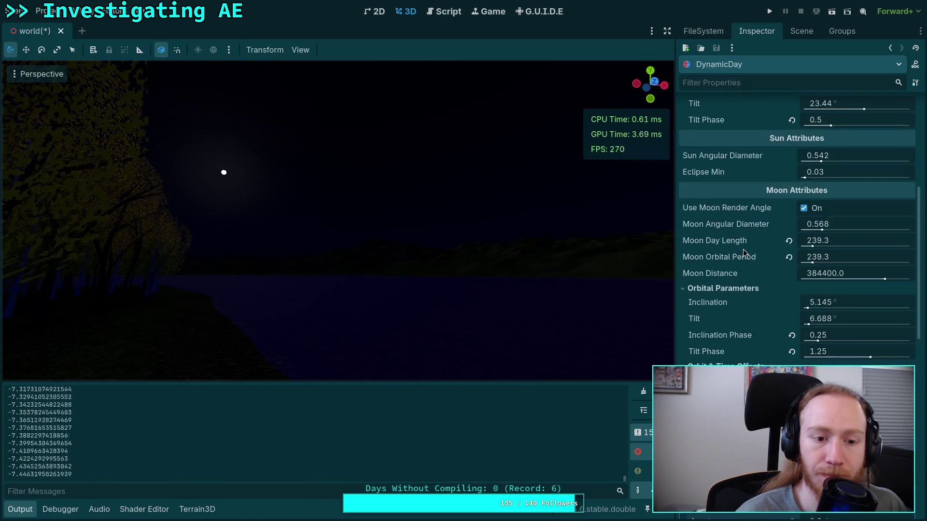
pyautogui.moveTo(403, 222); pyautogui.dragTo(391, 216)
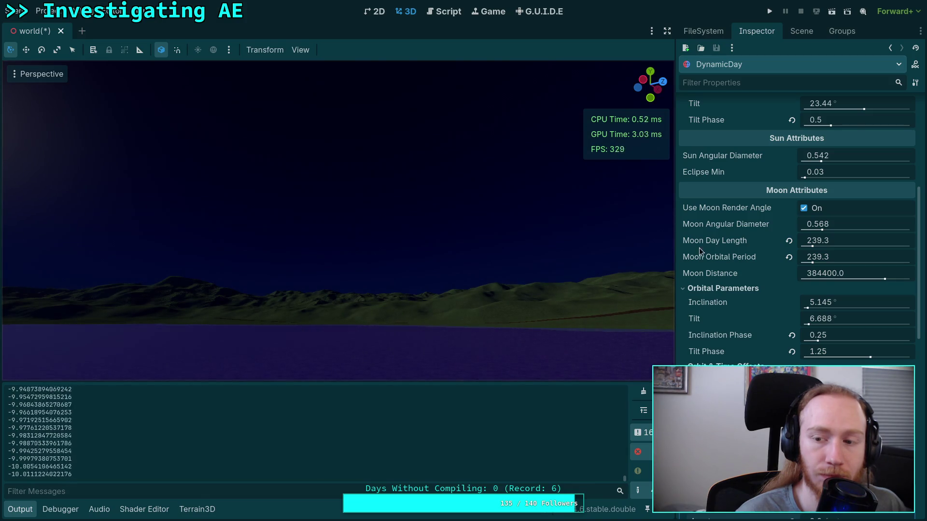
pyautogui.scroll(6, 742, 255)
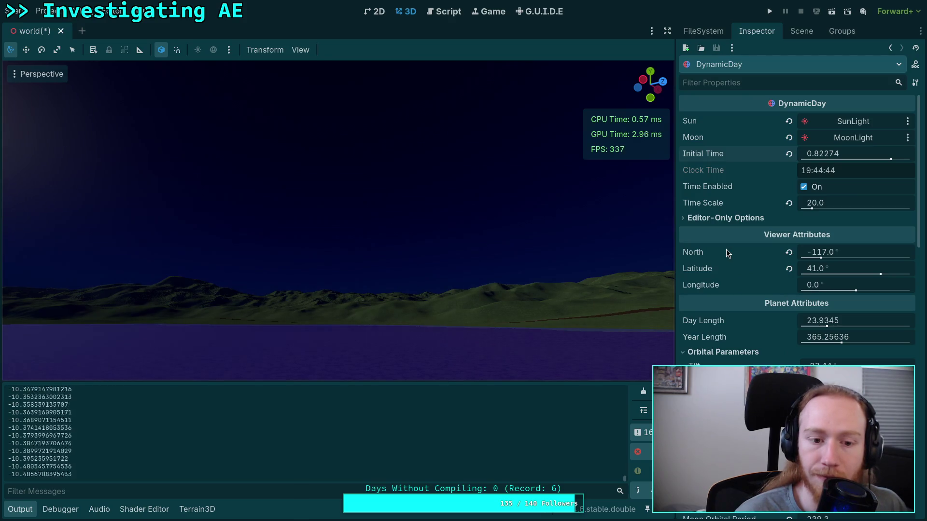
pyautogui.moveTo(496, 228)
pyautogui.mouseDown()
pyautogui.moveTo(434, 225)
pyautogui.moveTo(463, 261)
pyautogui.mouseUp()
pyautogui.moveTo(450, 327); pyautogui.dragTo(407, 373)
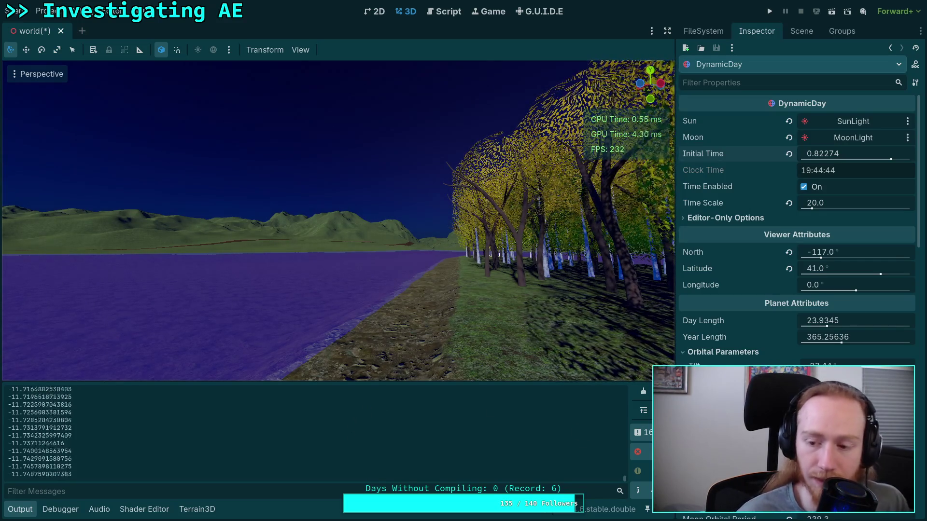
pyautogui.scroll(-10, 796, 289)
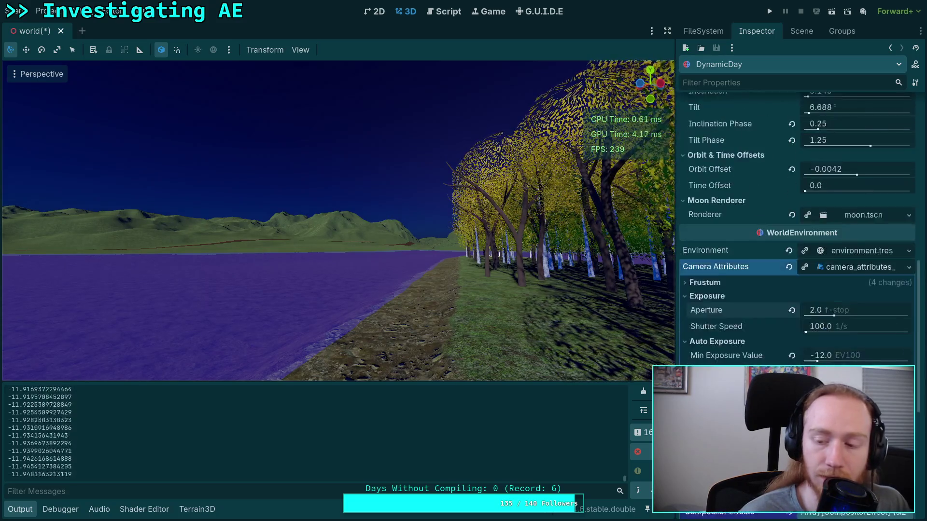
pyautogui.scroll(-5, 822, 201)
# Step: Set the Aperture to 3.0 f-stop and Min Exposure Value to -9.0 EV100
pyautogui.click(822, 204)
pyautogui.write('3')
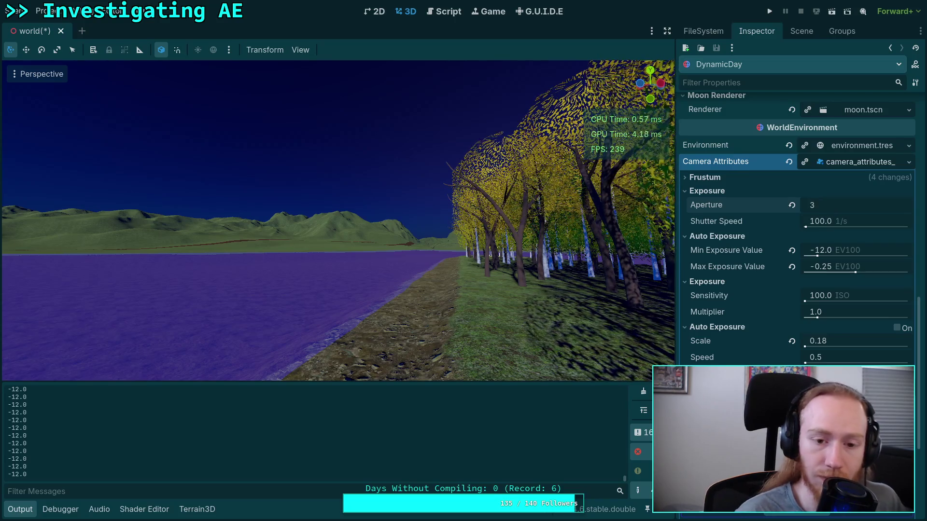
pyautogui.press('Return')
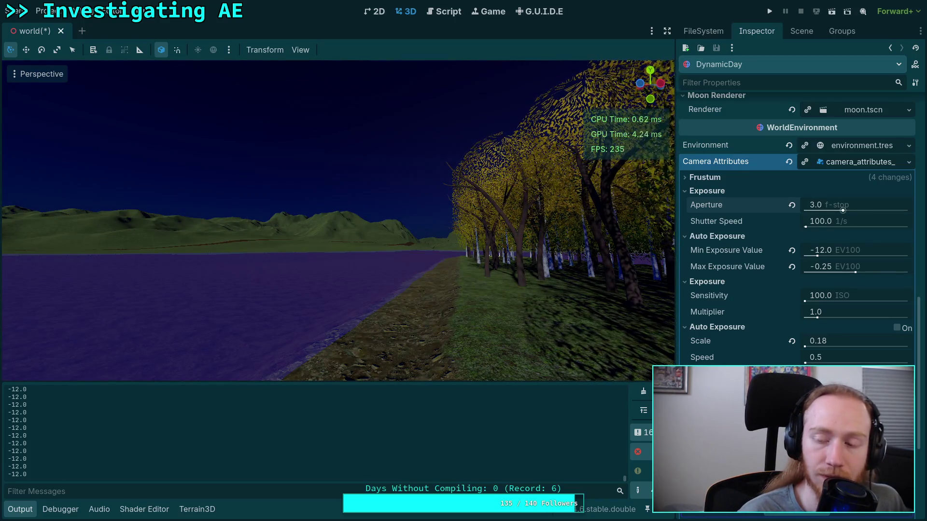
pyautogui.click(854, 249)
pyautogui.write('-9')
pyautogui.press('Return')
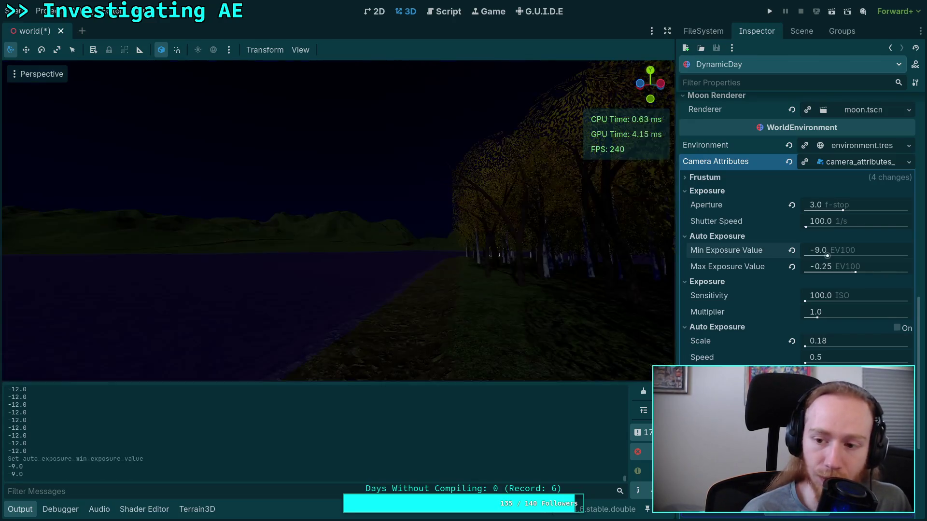
# Step: Step the Aperture through 1.0, 2.0, 3.0, 4.0, 5.0 and 6.0 f-stop
pyautogui.click(850, 201)
pyautogui.write('1')
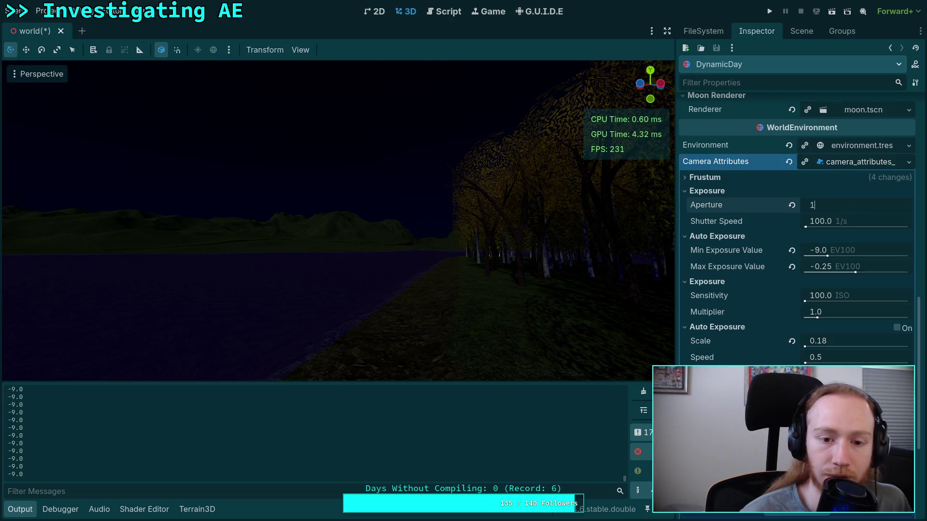
pyautogui.press('Return')
pyautogui.click(851, 202)
pyautogui.write('2')
pyautogui.press('Return')
pyautogui.click(842, 207)
pyautogui.write('3')
pyautogui.press('Return')
pyautogui.click(842, 208)
pyautogui.write('4')
pyautogui.press('Return')
pyautogui.click(842, 208)
pyautogui.write('5')
pyautogui.press('Return')
pyautogui.click(842, 208)
pyautogui.write('6')
pyautogui.press('Return')
# Step: Orbit toward the tree line and retry the Aperture at 5.0, then 6.0 f-stop
pyautogui.moveTo(424, 116)
pyautogui.mouseDown()
pyautogui.moveTo(387, 85)
pyautogui.moveTo(301, 136)
pyautogui.mouseUp()
pyautogui.moveTo(552, 236)
pyautogui.mouseDown()
pyautogui.moveTo(530, 236)
pyautogui.moveTo(552, 236)
pyautogui.mouseUp()
pyautogui.click(833, 205)
pyautogui.write('4')
pyautogui.press('BackSpace')
pyautogui.write('5')
pyautogui.press('Return')
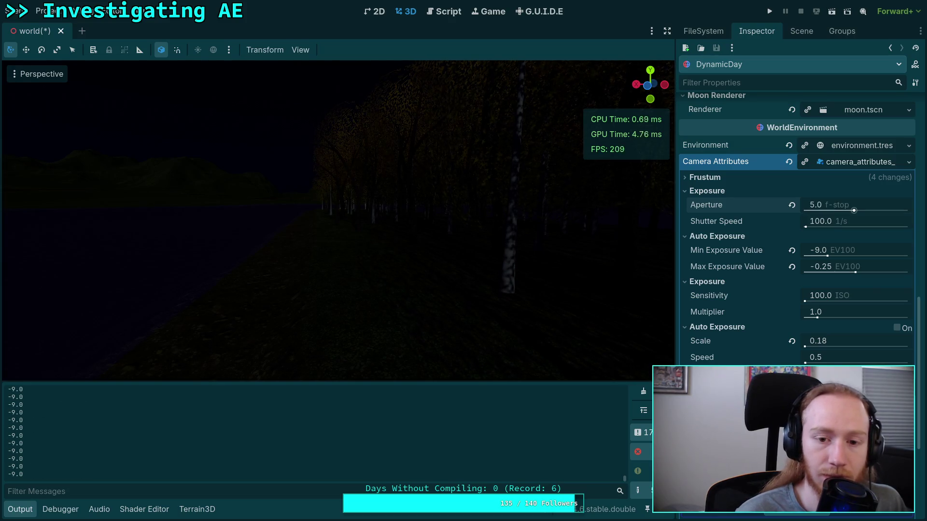
pyautogui.click(848, 208)
pyautogui.write('6')
pyautogui.press('Return')
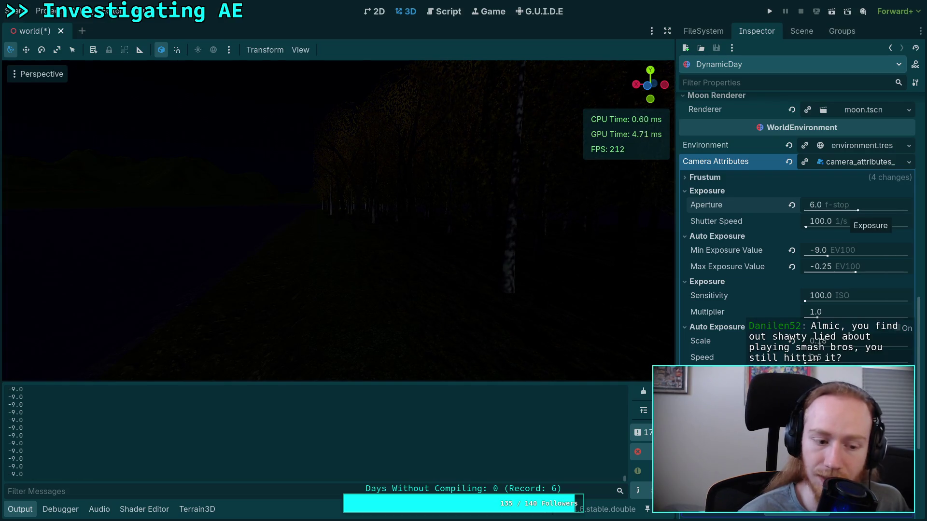
# Step: Lower the Min Exposure Value to -10.0 EV100 and go back to auto_exposure.gd
pyautogui.click(842, 252)
pyautogui.write('-10')
pyautogui.press('Return')
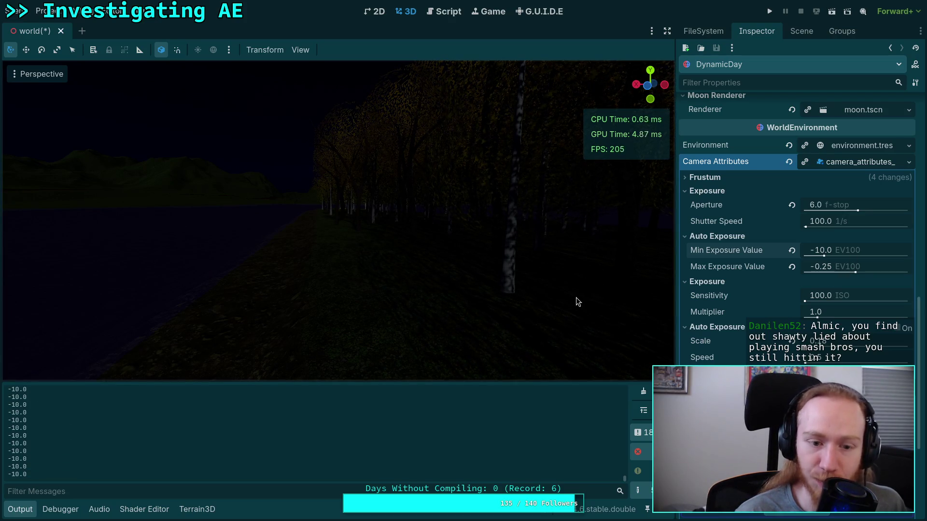
pyautogui.click(446, 13)
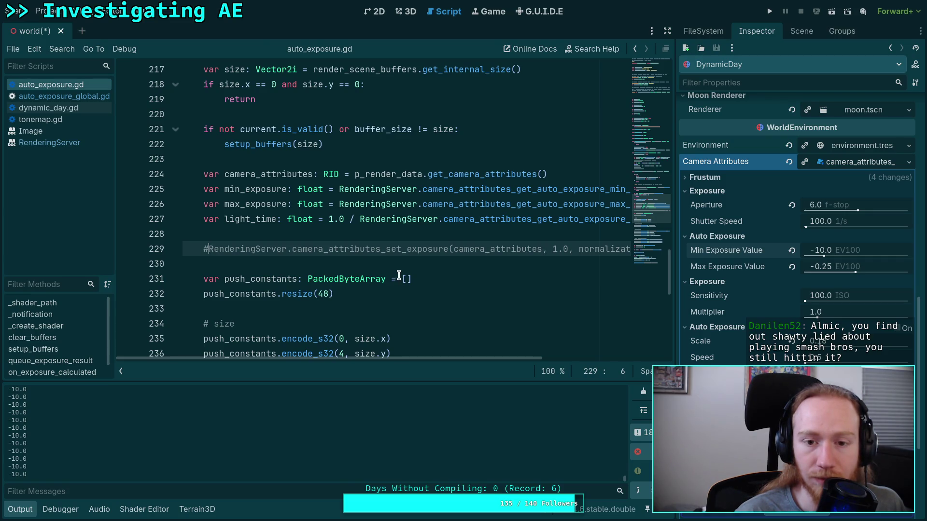
# Step: Uncomment the set-exposure call on line 229 and save the script
pyautogui.hotkey('ctrl', 'k')
pyautogui.hotkey('ctrl', 's')
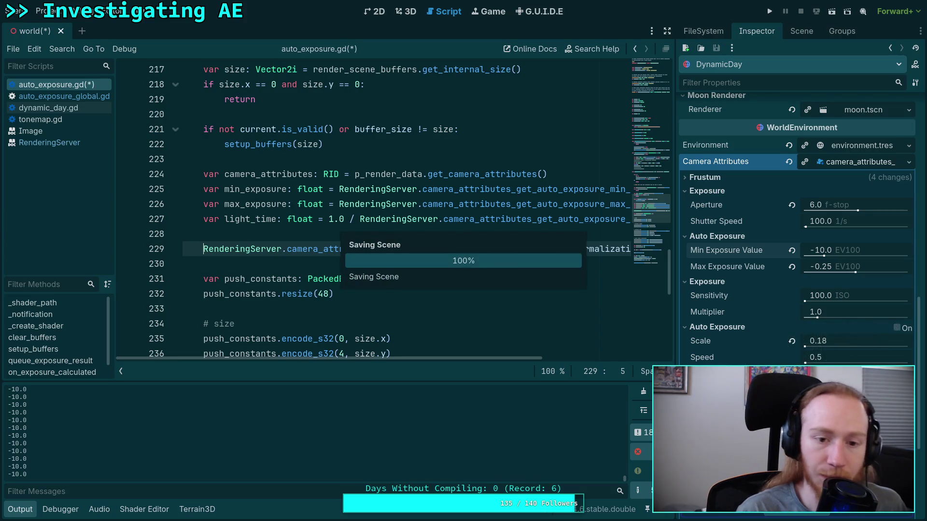
pyautogui.scroll(2, 304, 256)
pyautogui.scroll(20, 303, 256)
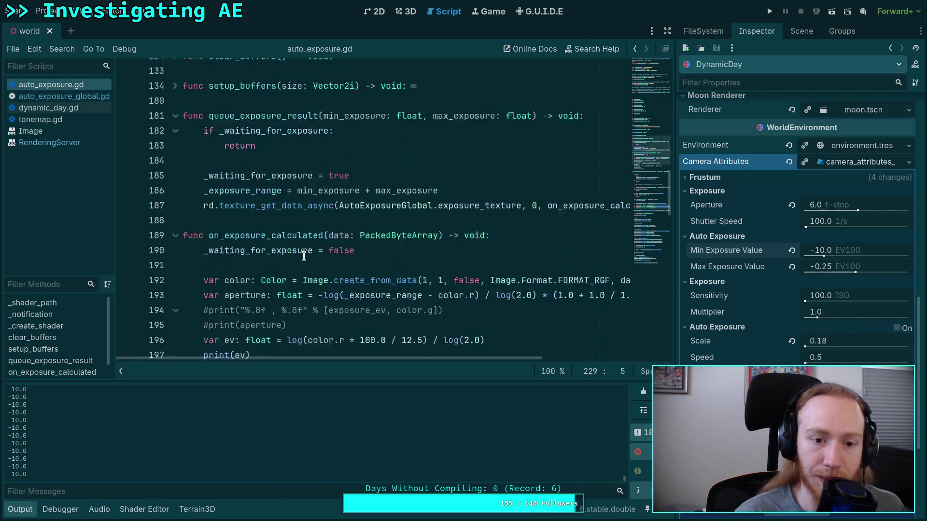
pyautogui.scroll(-20, 297, 255)
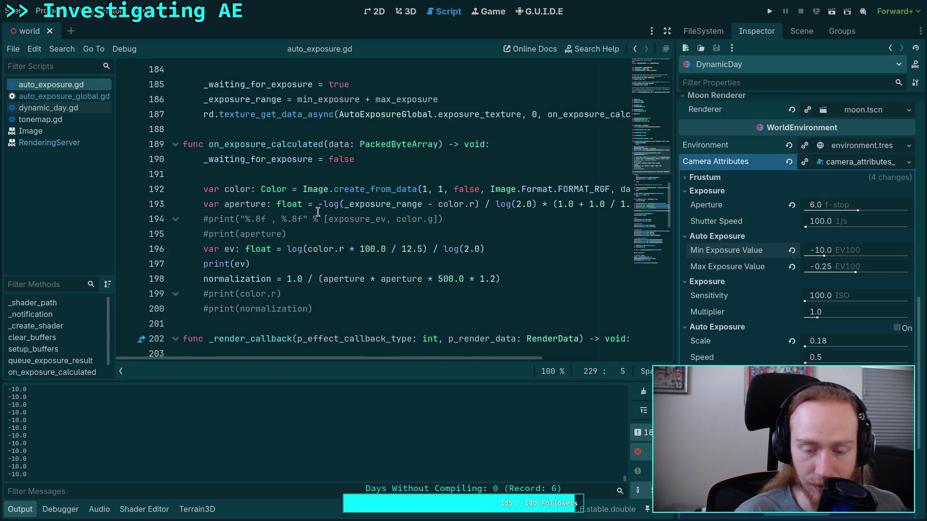
# Step: Change the normalization constant on line 198 from 500.0 to 100.0 and save
pyautogui.click(440, 279)
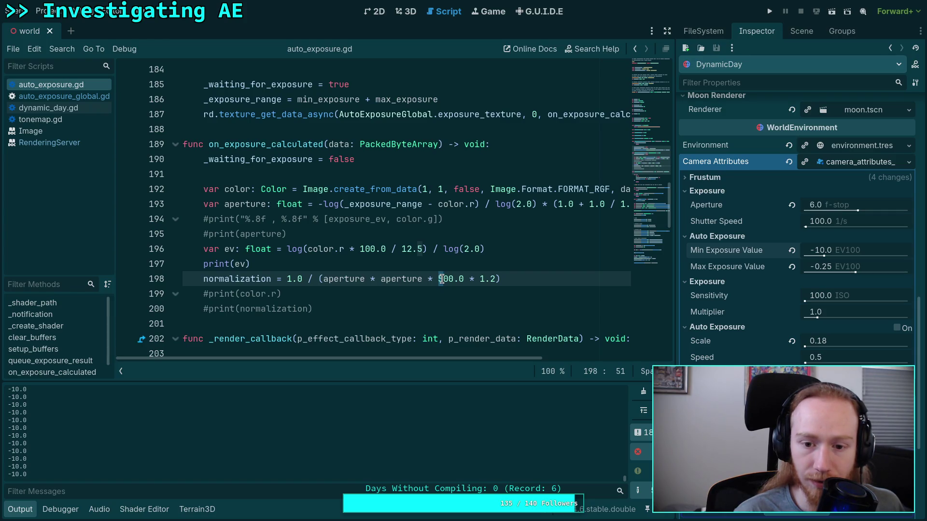
pyautogui.press('BackSpace')
pyautogui.write('1')
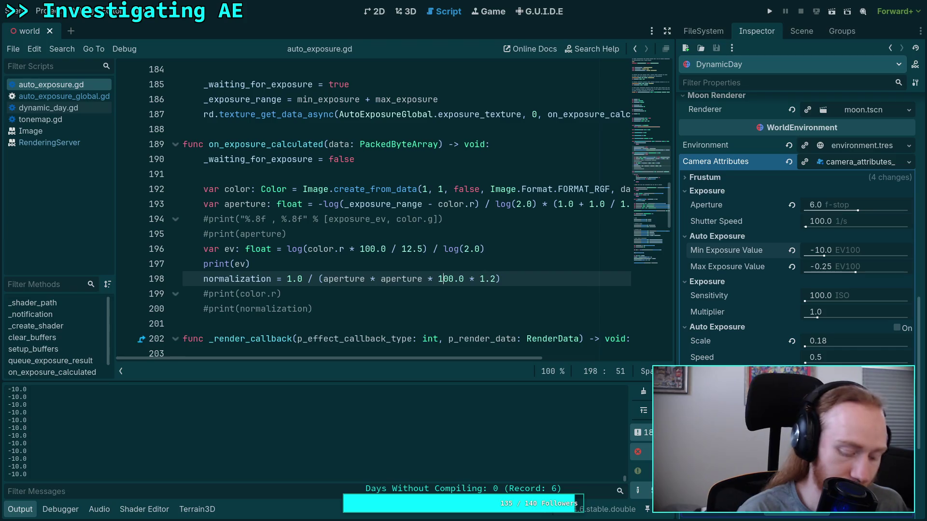
pyautogui.hotkey('ctrl', 's')
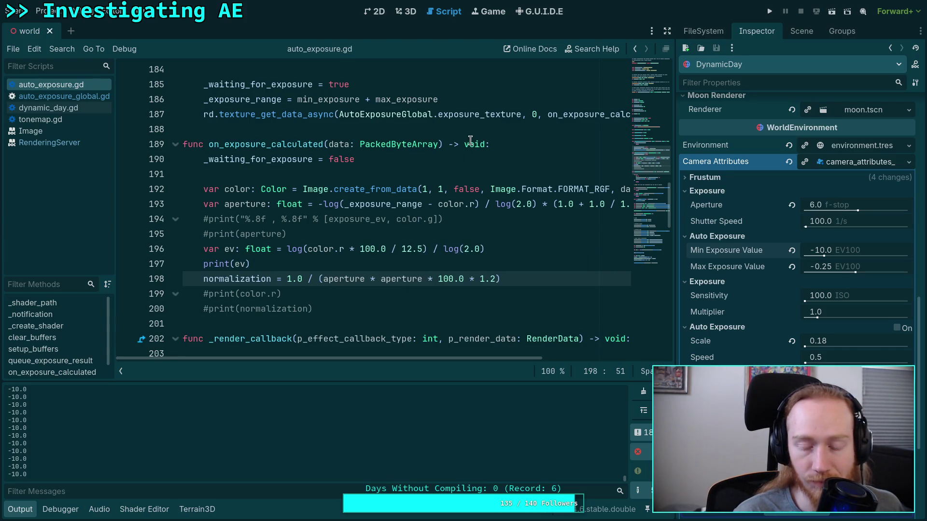
# Step: Drag DynamicDay's Initial Time to about 0.775 (18:36) and return to auto_exposure.gd
pyautogui.click(410, 12)
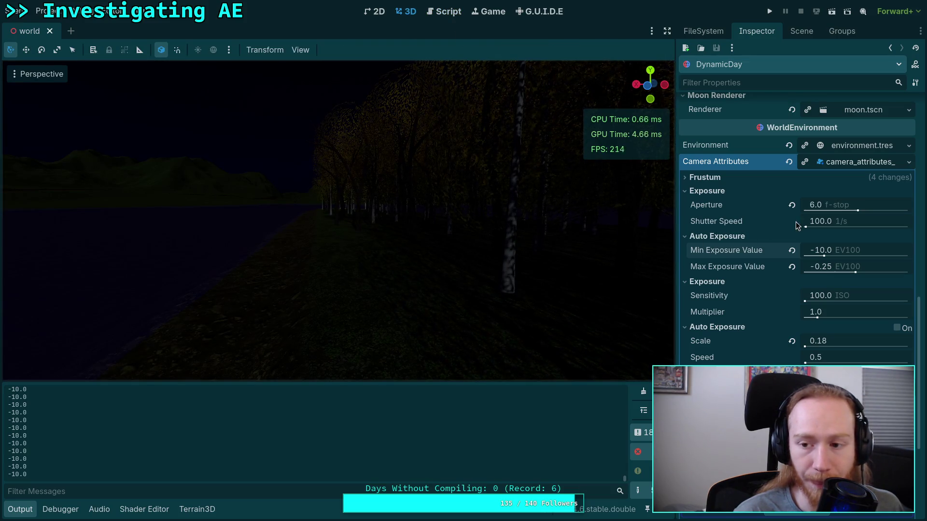
pyautogui.scroll(10, 731, 306)
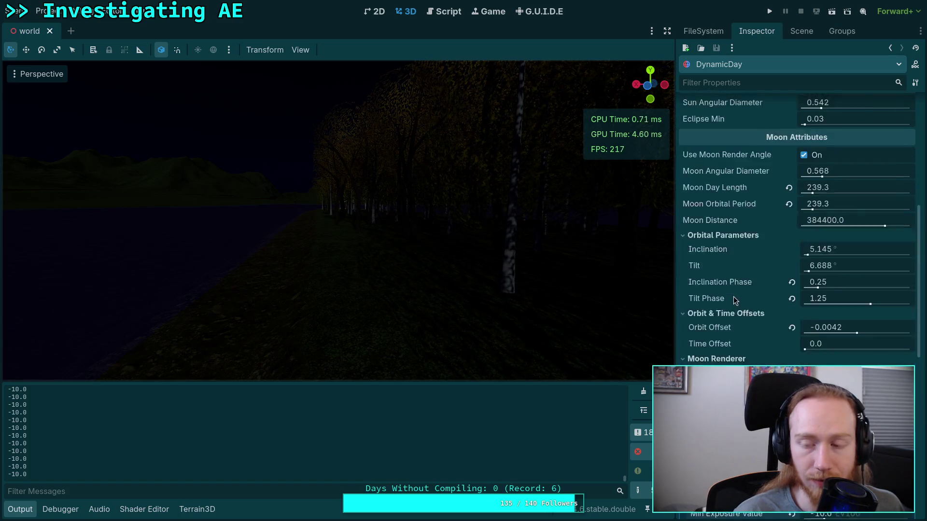
pyautogui.scroll(6, 731, 279)
pyautogui.moveTo(820, 154); pyautogui.dragTo(887, 163)
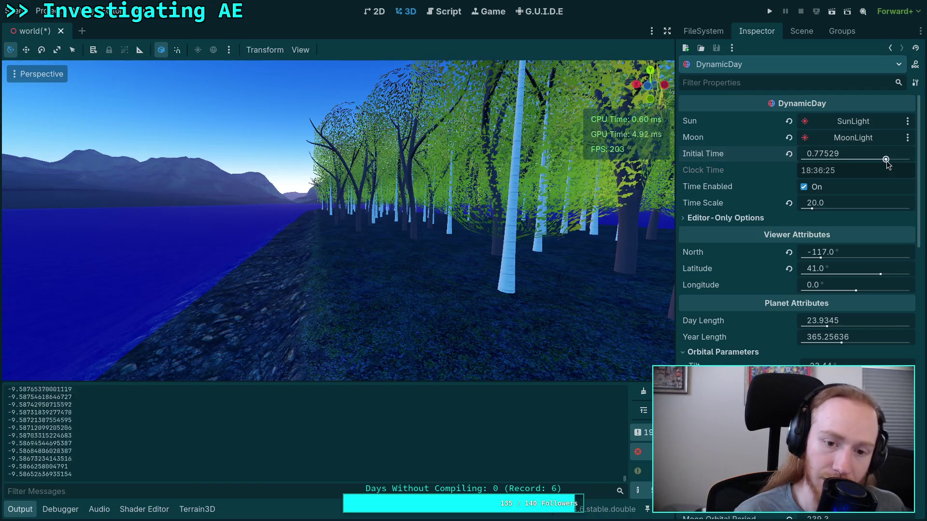
pyautogui.click(444, 14)
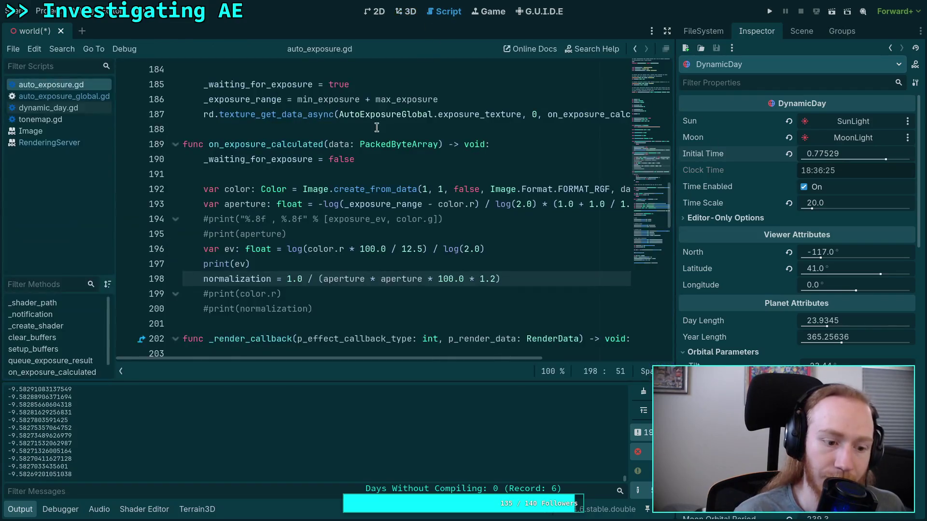
# Step: Uncomment print(normalization) and delete the separate print(ev) line
pyautogui.click(209, 311)
pyautogui.press('BackSpace')
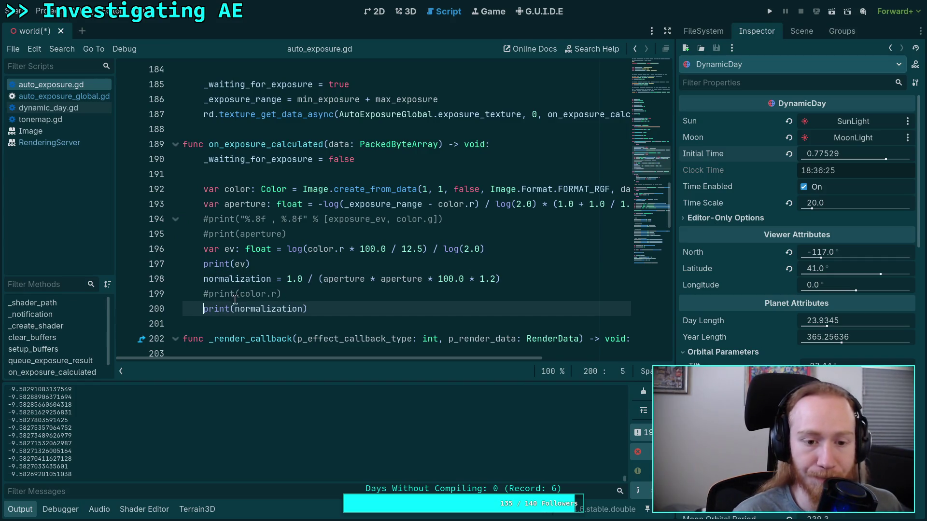
pyautogui.tripleClick(260, 267)
pyautogui.press('BackSpace')
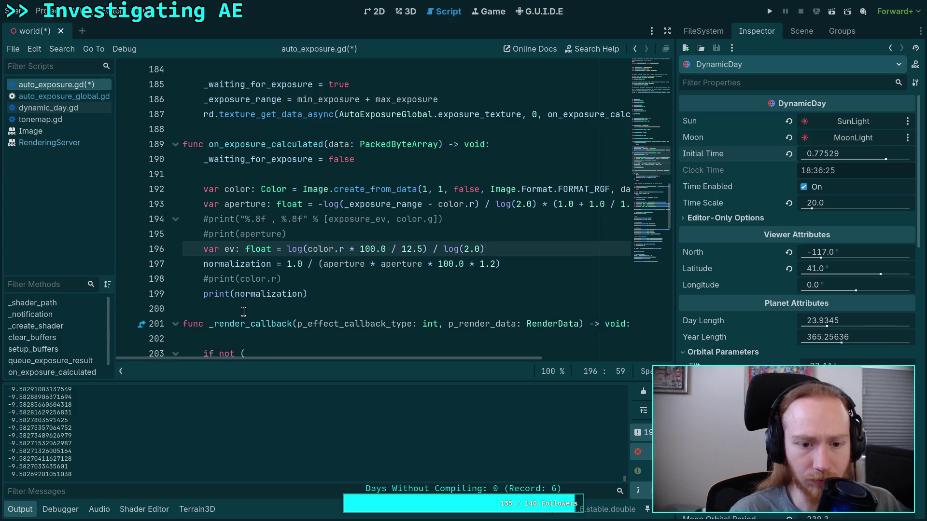
# Step: Turn the print into a format string starting with 'ev: %.3f'
pyautogui.click(232, 293)
pyautogui.write('!')
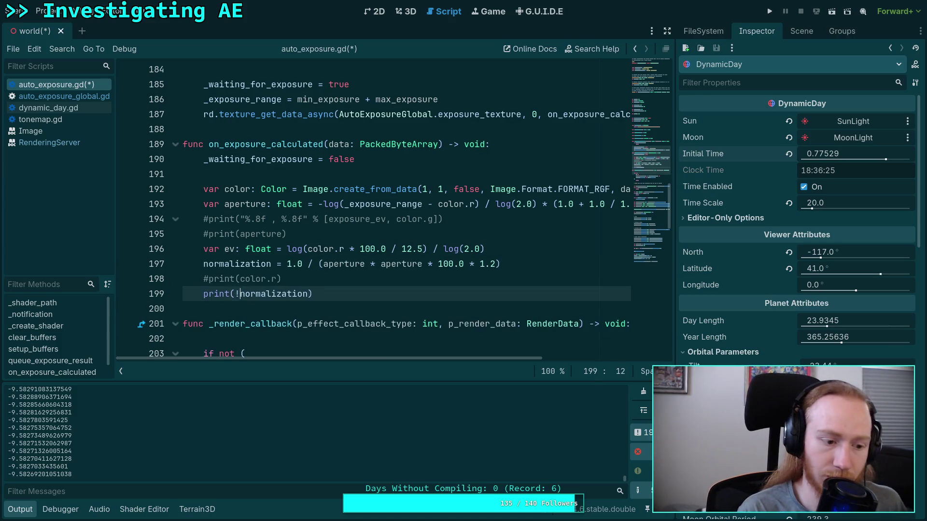
pyautogui.write('"%s')
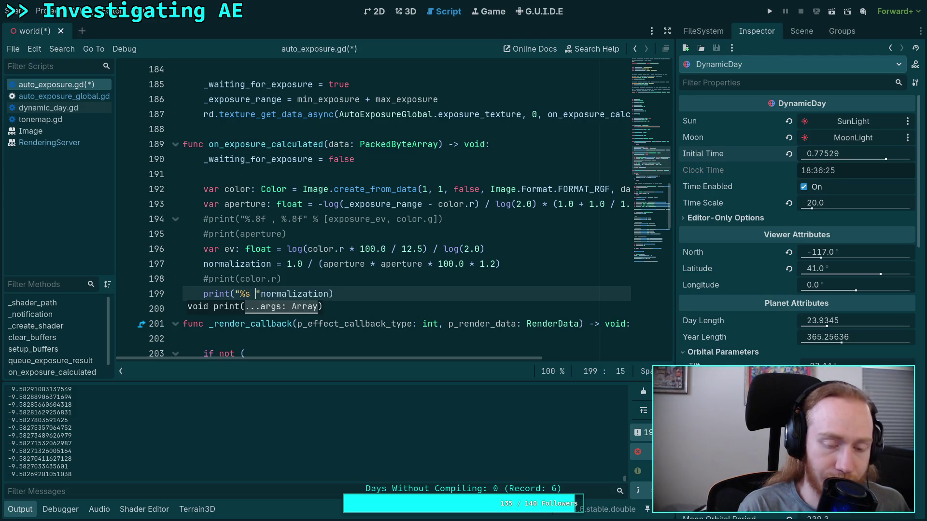
pyautogui.press('BackSpace')
pyautogui.press('BackSpace')
pyautogui.write('ev:')
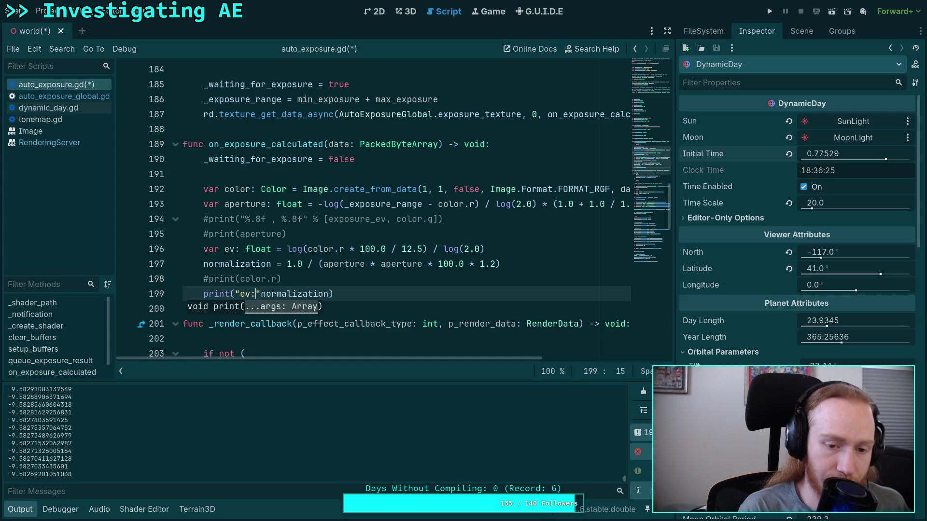
pyautogui.write('#$')
pyautogui.write('%')
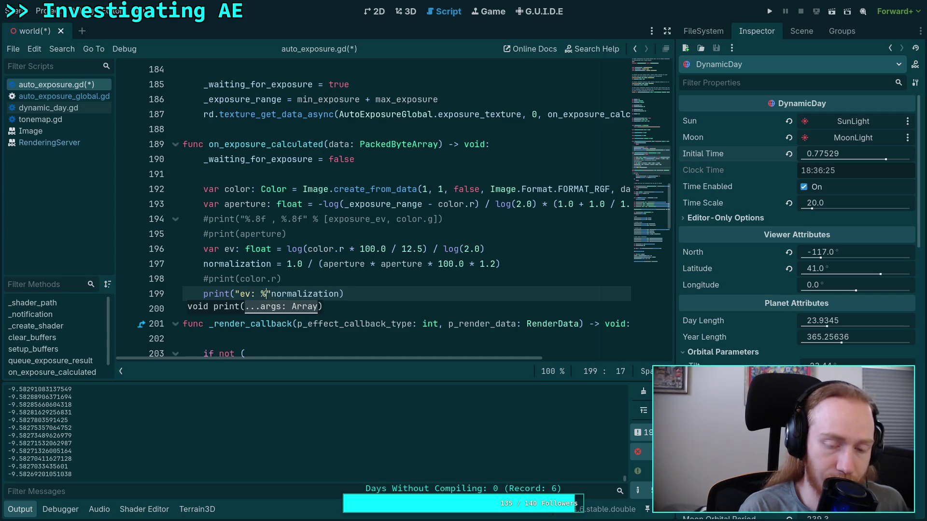
pyautogui.write('s\\n')
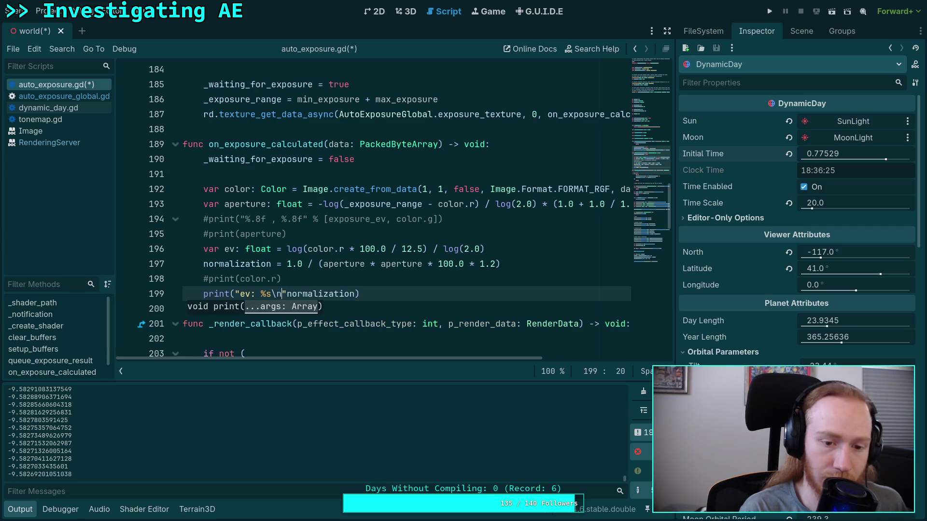
pyautogui.write(' rm')
pyautogui.write('%s')
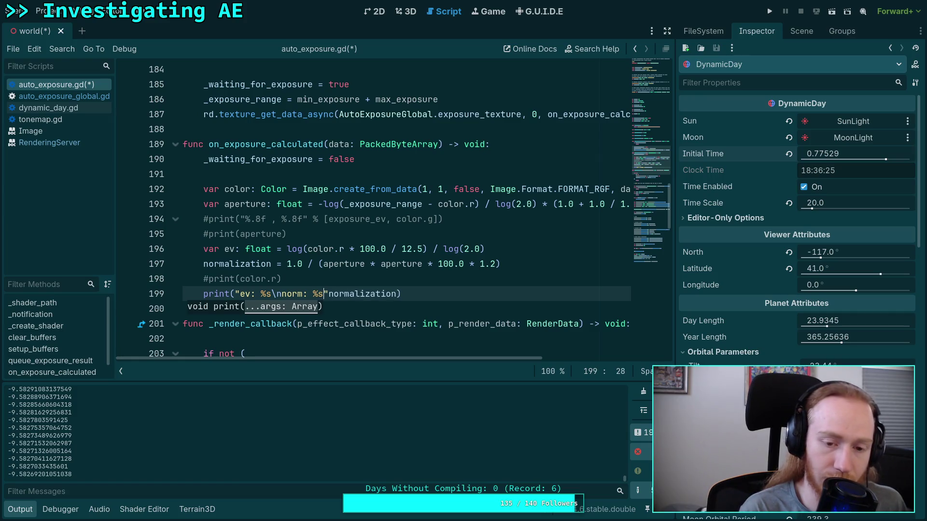
pyautogui.click(282, 294)
pyautogui.press('BackSpace')
pyautogui.write('.3')
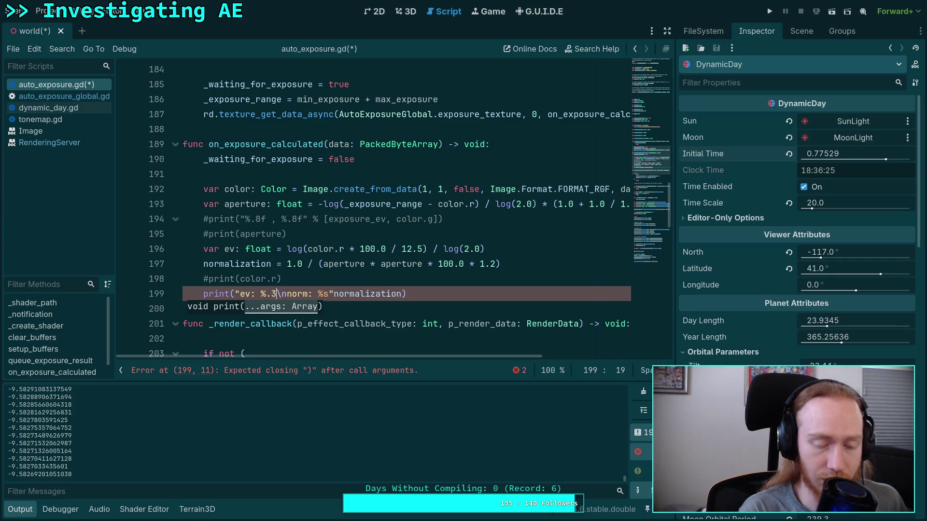
pyautogui.write('y')
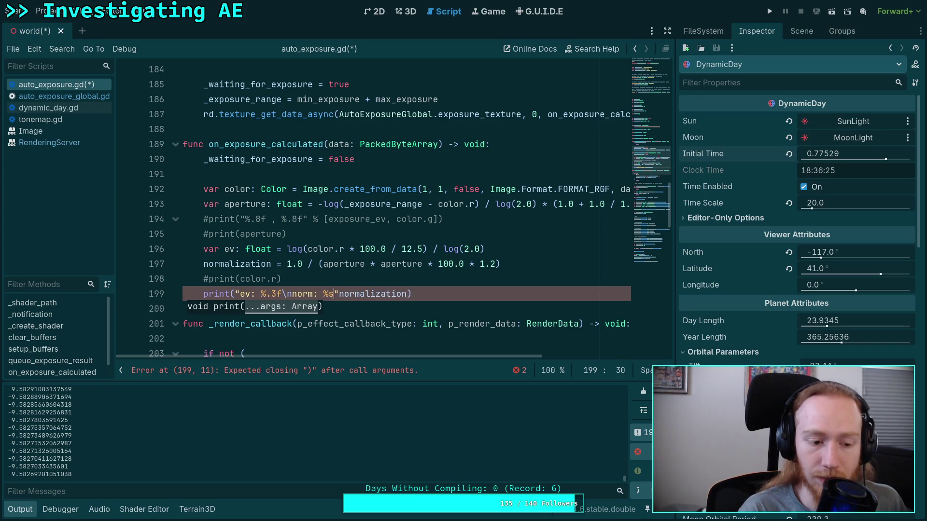
# Step: Complete the norm %.5f specifier and the [ev, normalization] arguments, then save
pyautogui.press('BackSpace')
pyautogui.write('.5f')
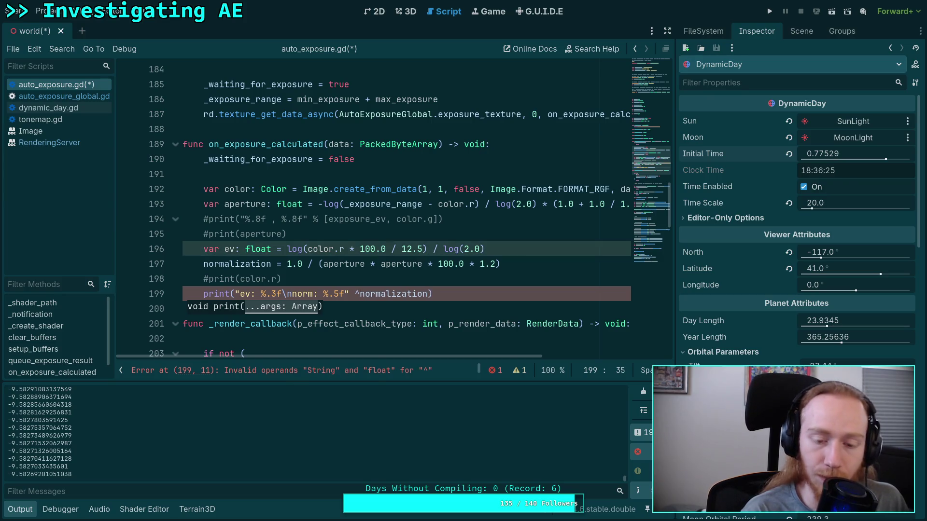
pyautogui.press('BackSpace')
pyautogui.write('% [')
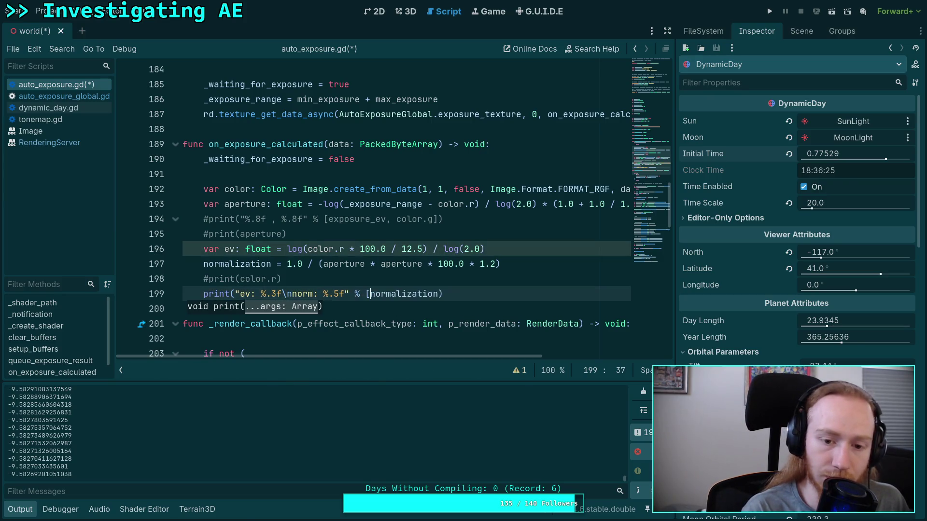
pyautogui.write('ev,')
pyautogui.press('End')
pyautogui.press('Left')
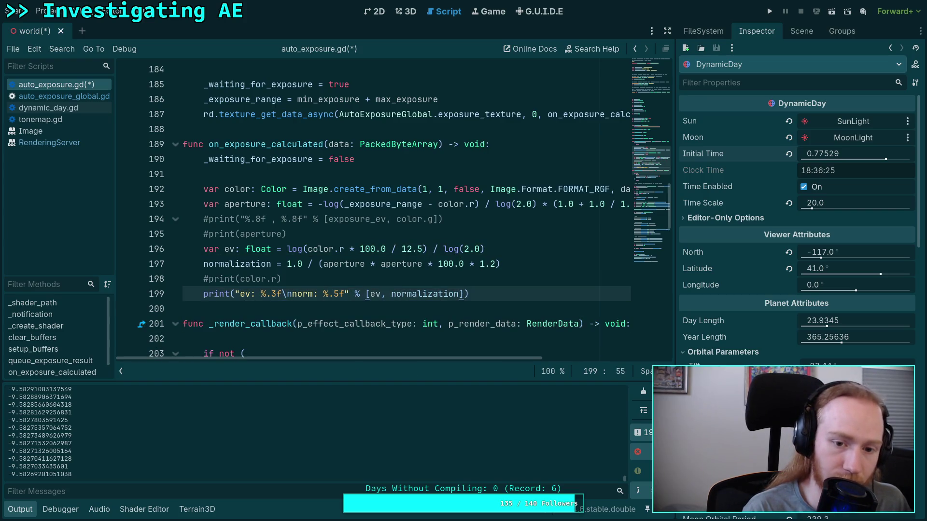
pyautogui.hotkey('ctrl', 's')
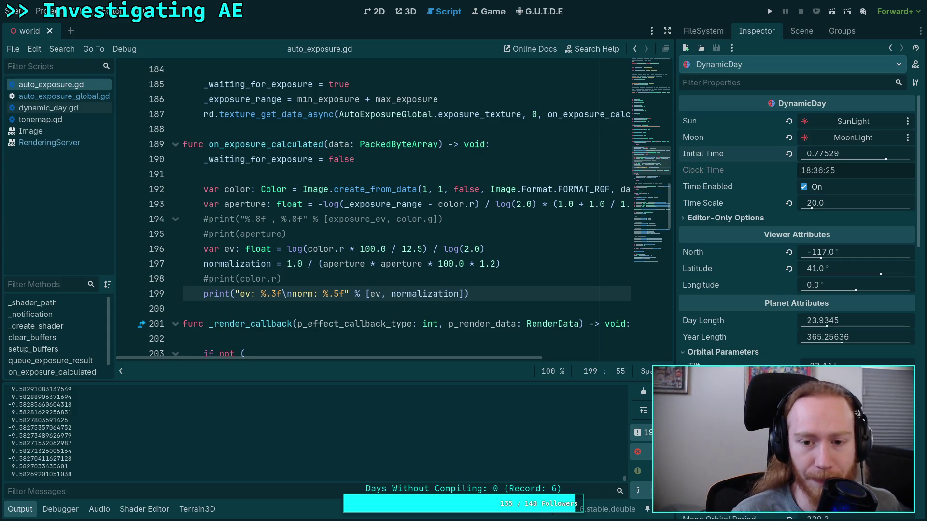
pyautogui.click(408, 14)
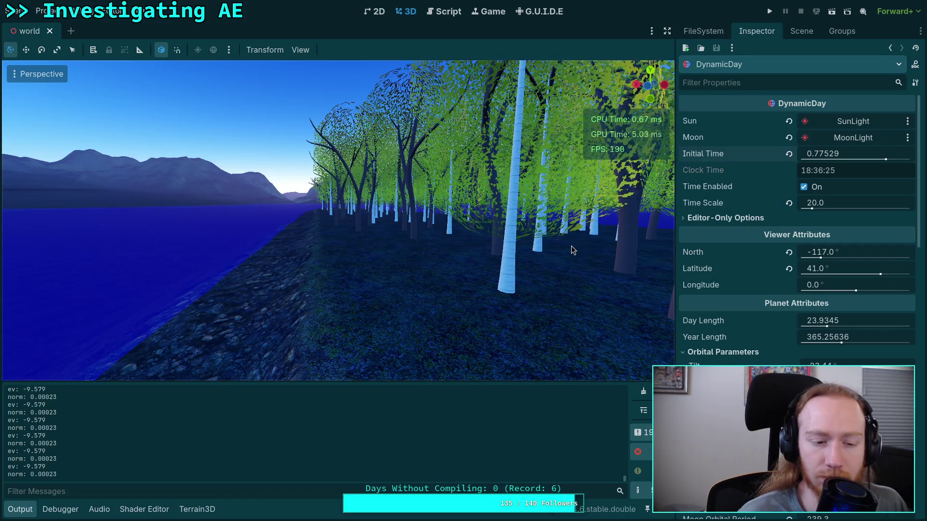
# Step: Add 'color: %.6f' with color.r to line 199's print, norm at %.6f, and save
pyautogui.click(442, 12)
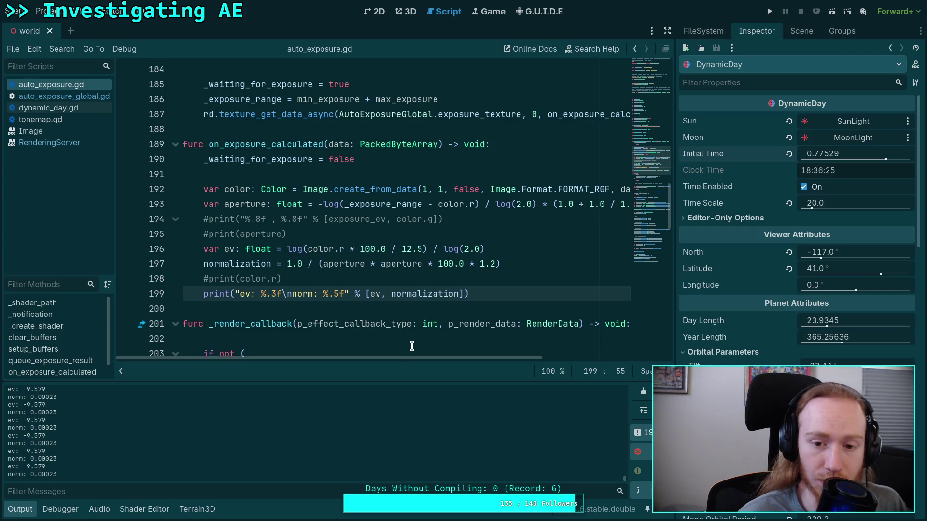
pyautogui.moveTo(423, 358)
pyautogui.mouseDown()
pyautogui.moveTo(507, 361)
pyautogui.moveTo(449, 370)
pyautogui.mouseUp()
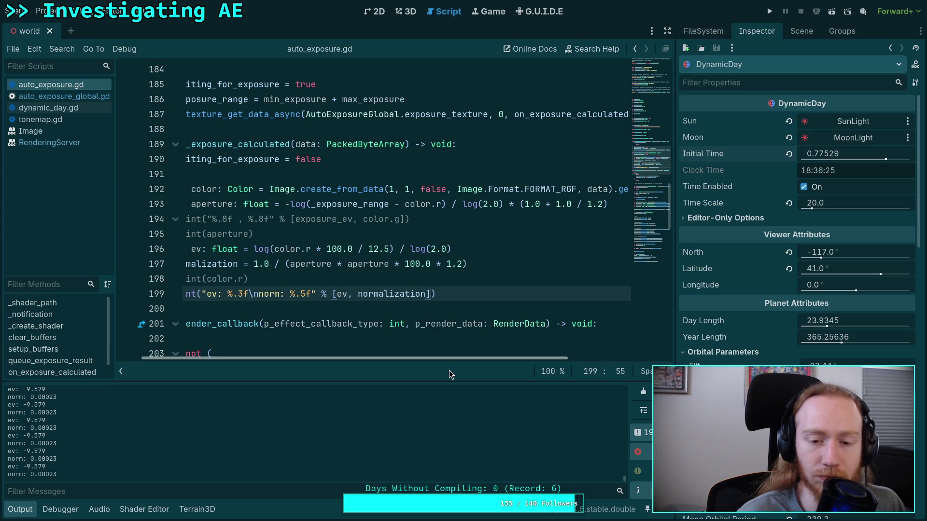
pyautogui.moveTo(449, 370); pyautogui.dragTo(401, 366)
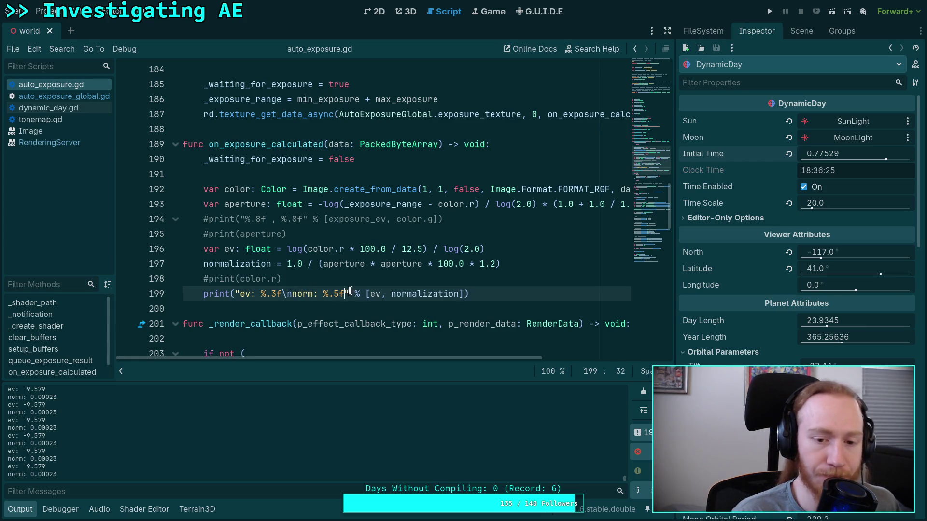
pyautogui.write('\\ncolor: ')
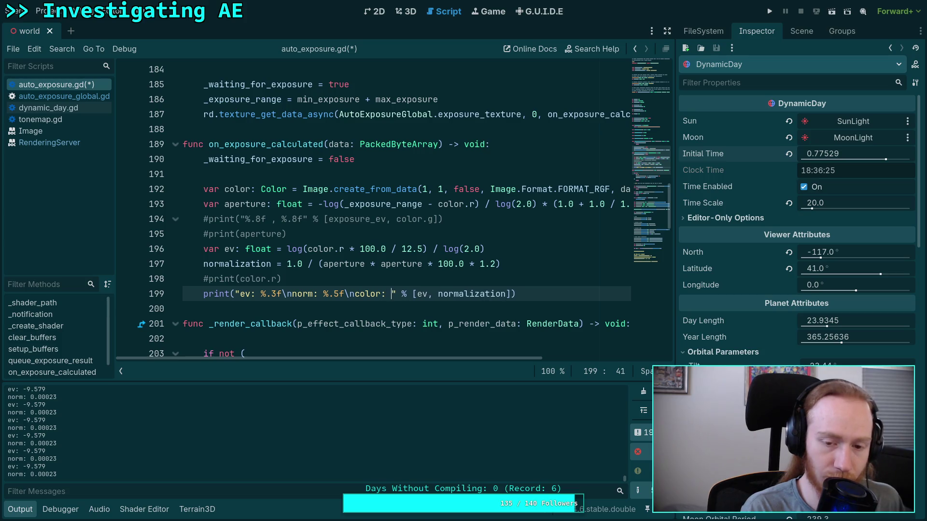
pyautogui.write('%.')
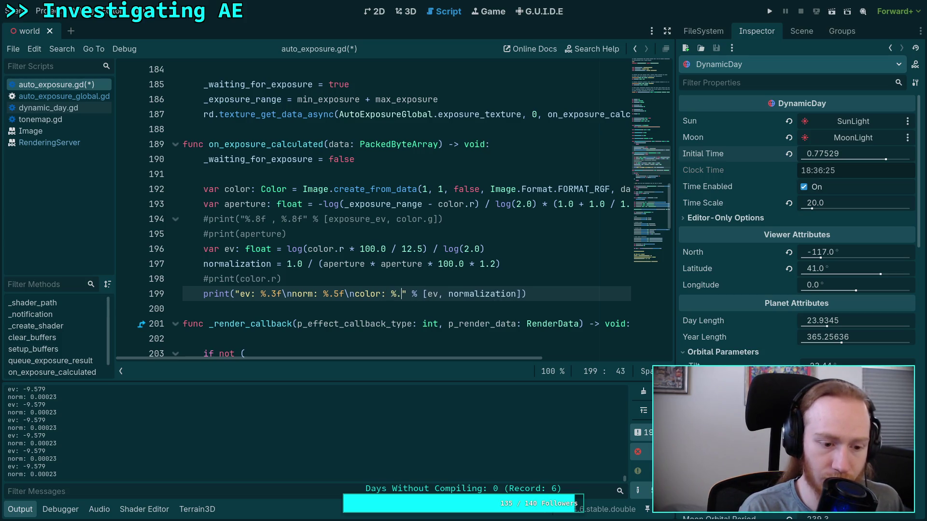
pyautogui.write('6f')
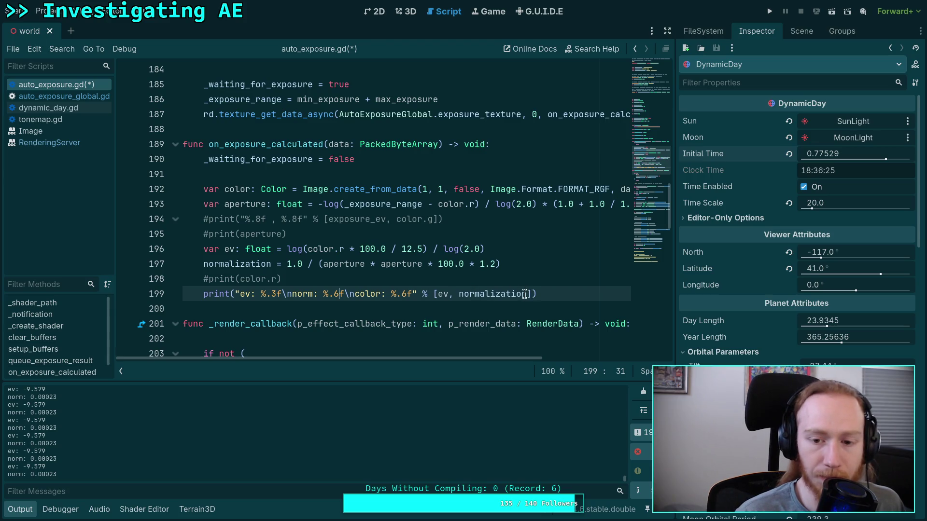
pyautogui.write('color.r')
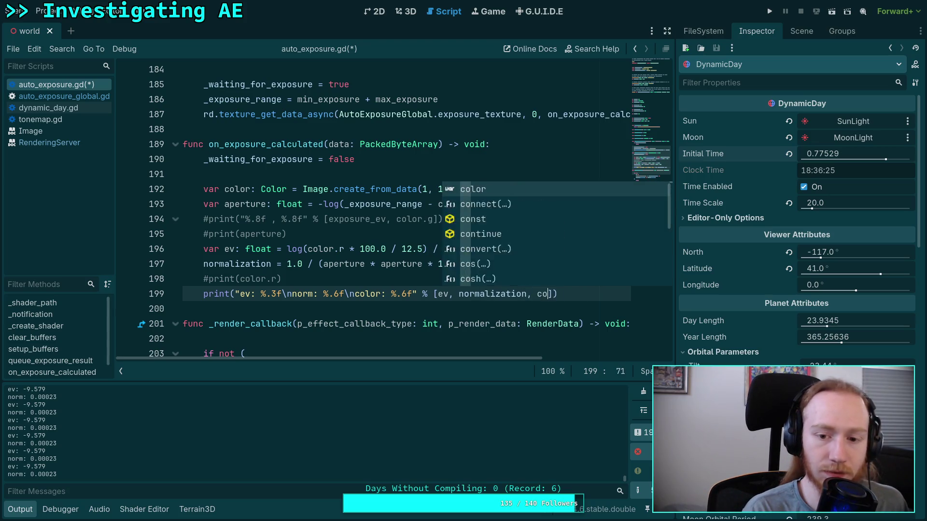
pyautogui.hotkey('ctrl', 's')
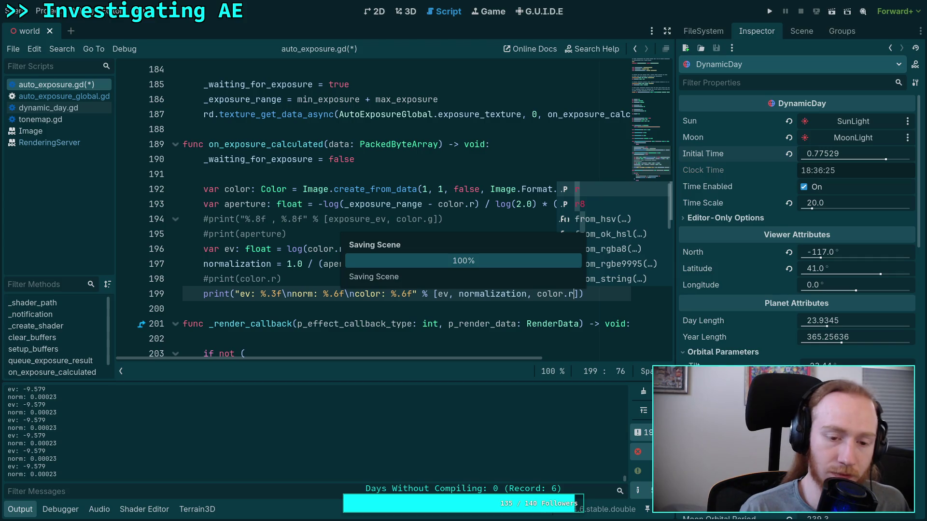
# Step: In the 3D view, scrub DynamicDay's Initial Time from 0.77529 down to about 0.75149 (18:02)
pyautogui.click(407, 13)
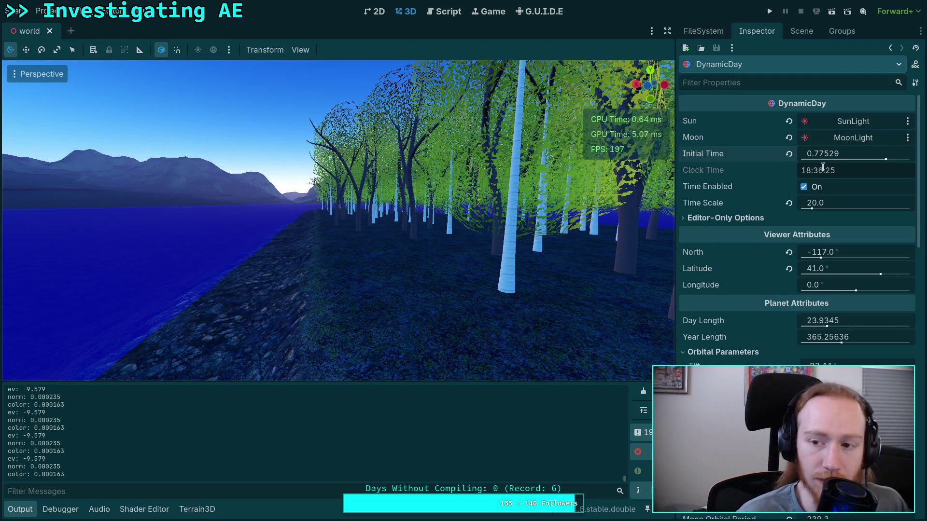
pyautogui.moveTo(852, 154); pyautogui.dragTo(841, 154)
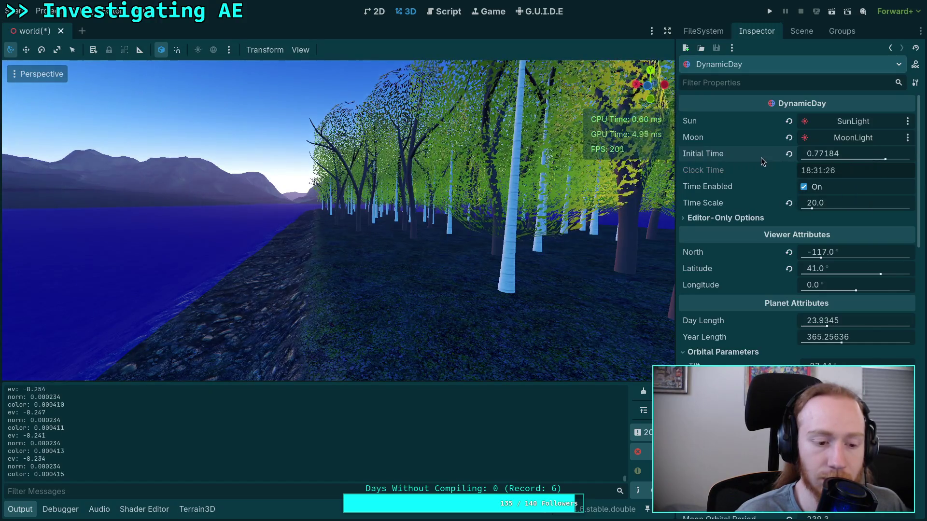
pyautogui.moveTo(830, 154)
pyautogui.mouseDown()
pyautogui.moveTo(816, 153)
pyautogui.moveTo(883, 161)
pyautogui.moveTo(870, 164)
pyautogui.mouseUp()
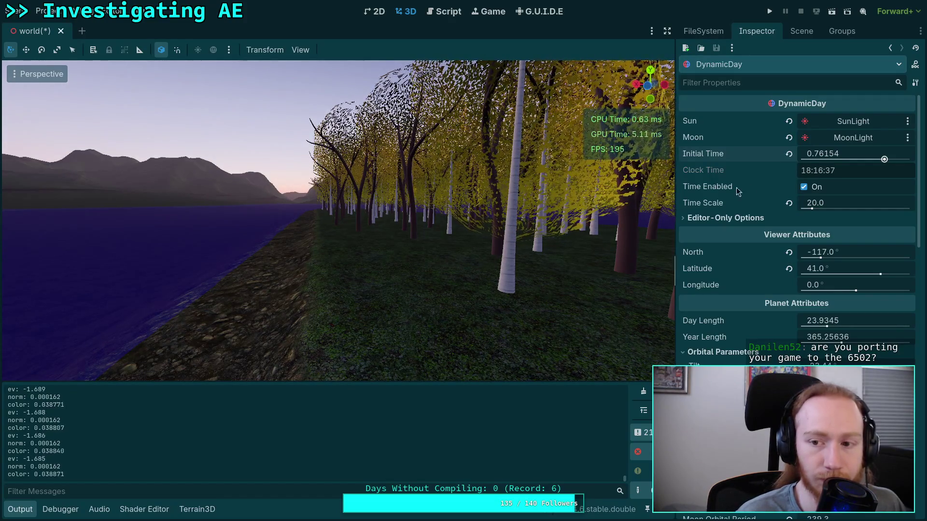
pyautogui.moveTo(842, 154); pyautogui.dragTo(883, 158)
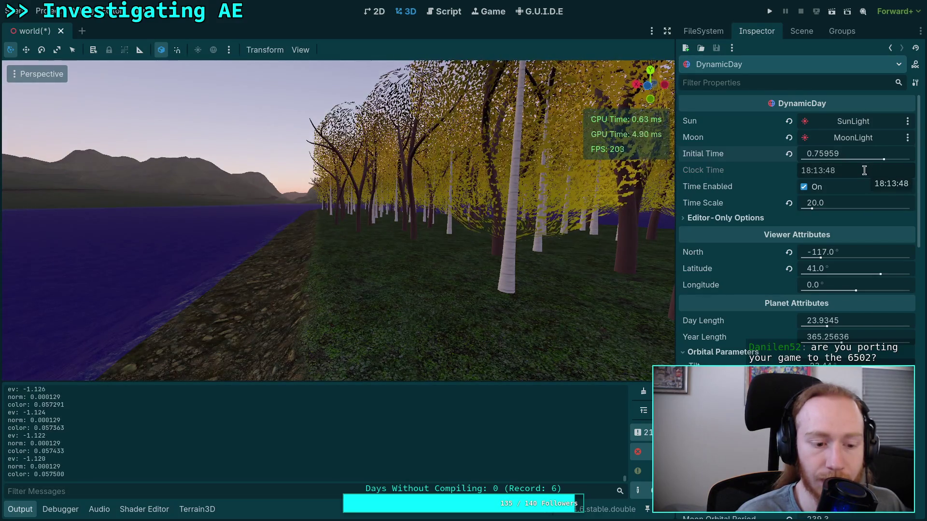
pyautogui.moveTo(847, 156)
pyautogui.mouseDown()
pyautogui.moveTo(883, 159)
pyautogui.moveTo(861, 156)
pyautogui.mouseUp()
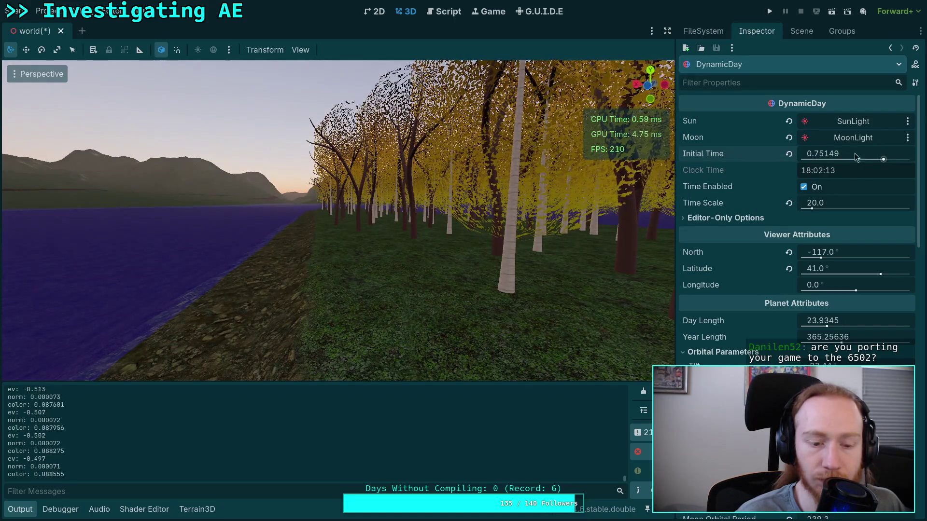
pyautogui.click(800, 31)
# Step: Lower the MoonLight temperature from 12000 to 4100 K
pyautogui.click(728, 105)
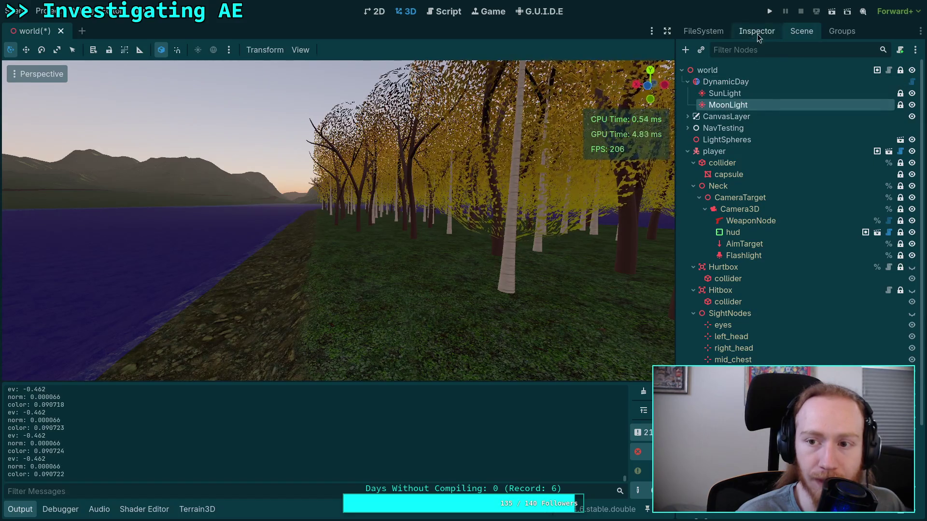
pyautogui.click(757, 31)
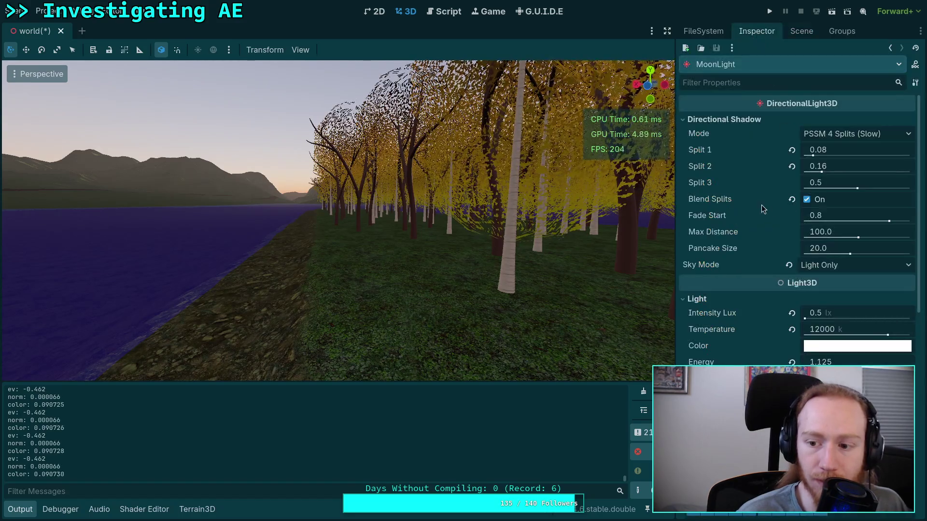
pyautogui.click(845, 331)
pyautogui.write('4')
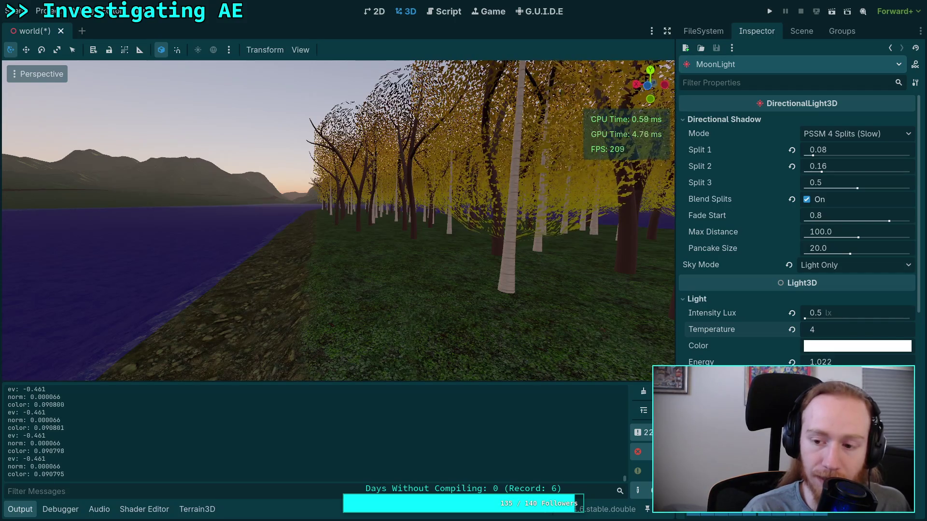
pyautogui.write('100')
pyautogui.press('Return')
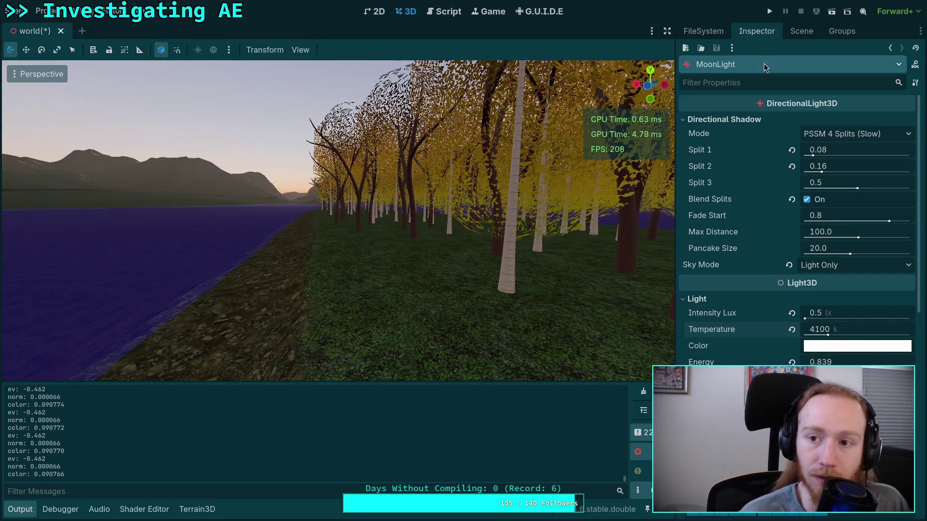
# Step: Drag DynamicDay's Initial Time back to 0.69474 (about 16:40) to check exposure
pyautogui.click(801, 32)
pyautogui.click(704, 30)
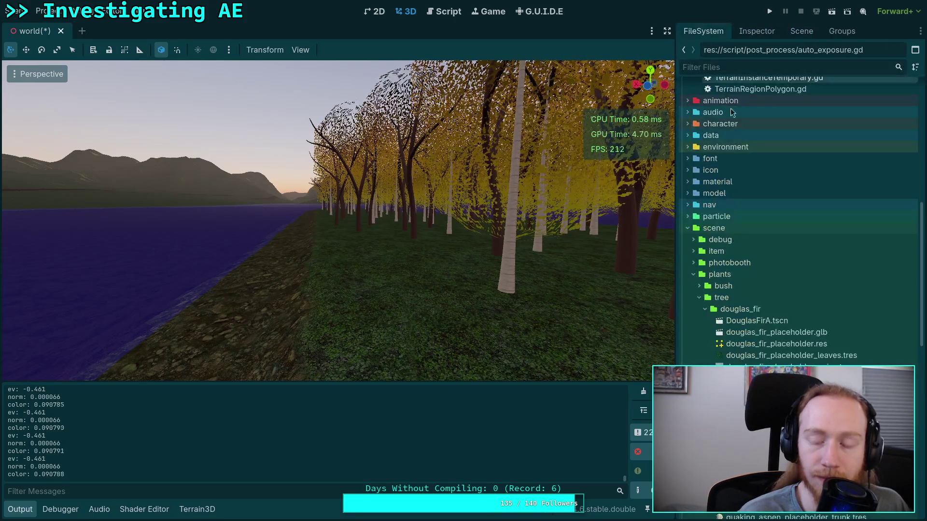
pyautogui.click(801, 31)
pyautogui.click(726, 78)
pyautogui.click(757, 31)
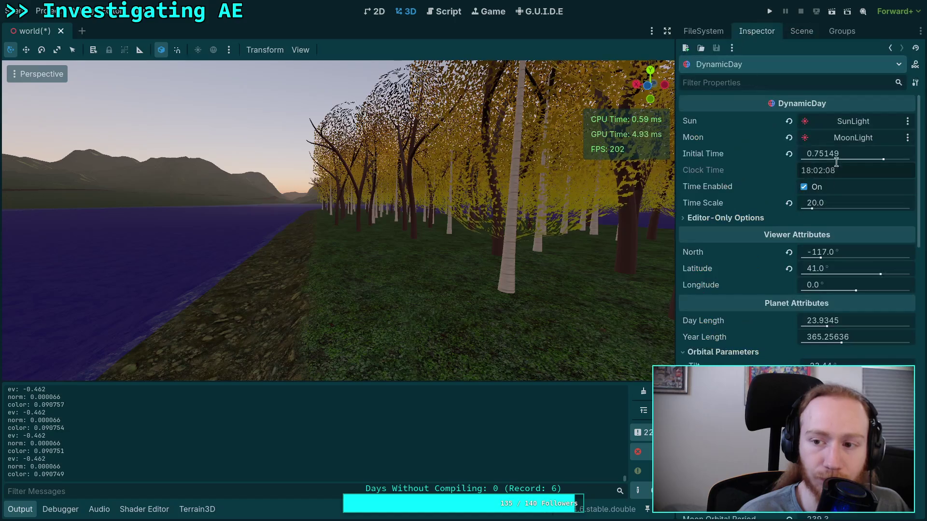
pyautogui.moveTo(883, 159); pyautogui.dragTo(879, 165)
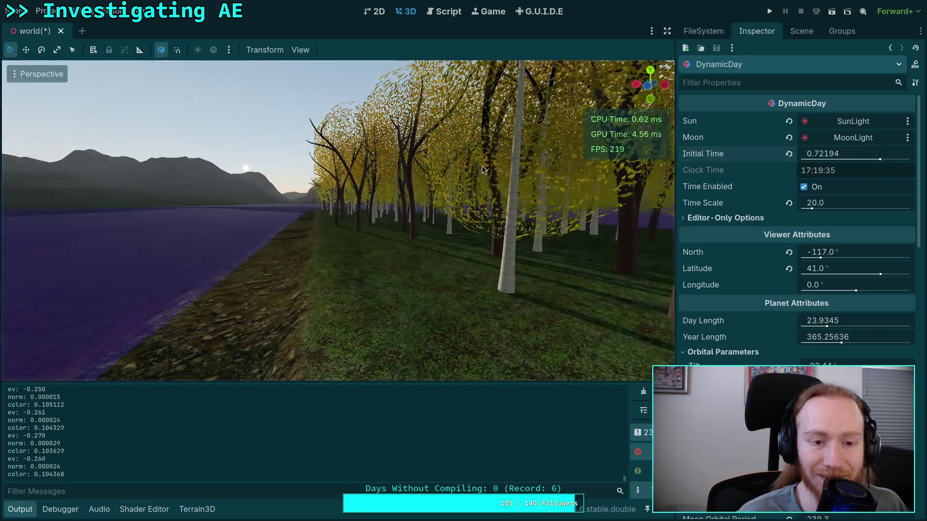
pyautogui.moveTo(620, 164)
pyautogui.mouseDown()
pyautogui.moveTo(467, 169)
pyautogui.moveTo(620, 164)
pyautogui.mouseUp()
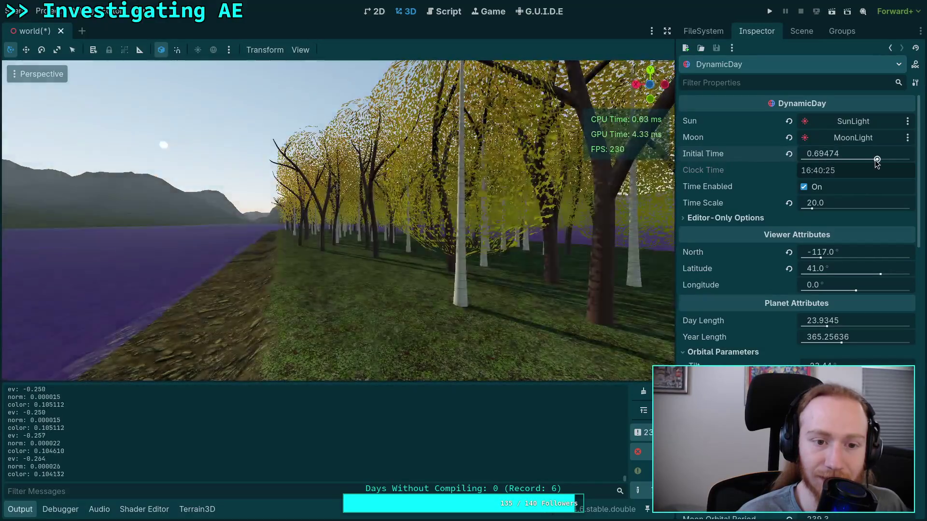
pyautogui.moveTo(620, 164)
pyautogui.mouseDown()
pyautogui.moveTo(537, 173)
pyautogui.moveTo(620, 165)
pyautogui.moveTo(513, 164)
pyautogui.mouseUp()
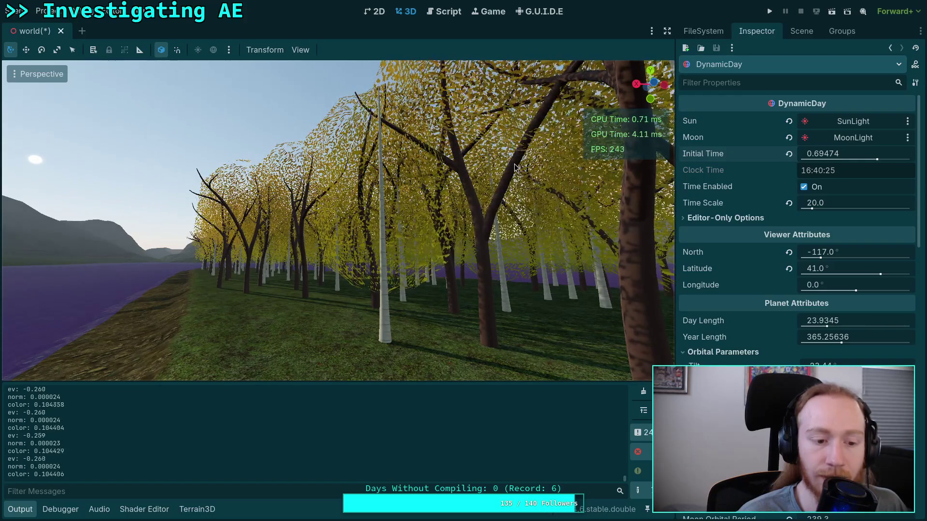
pyautogui.scroll(2, 515, 168)
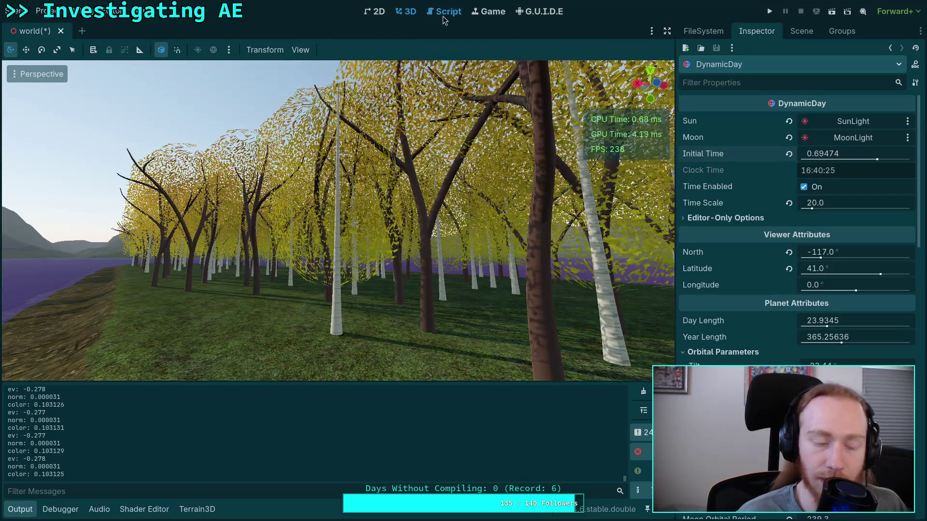
# Step: Return to auto_exposure.gd and inspect the aperture term of the normalization formula around line 197
pyautogui.hotkey('ctrl', 'F3')
pyautogui.click(348, 263)
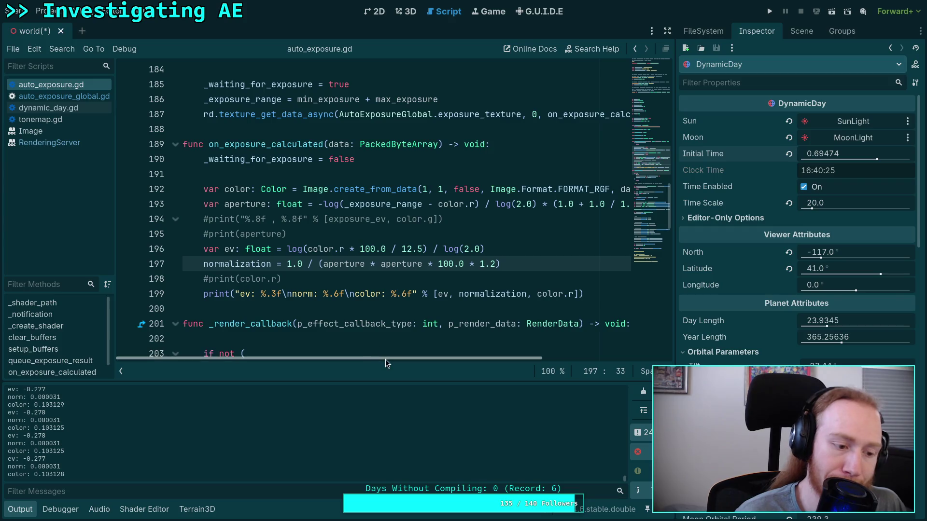
pyautogui.moveTo(399, 363)
pyautogui.mouseDown()
pyautogui.moveTo(540, 360)
pyautogui.moveTo(404, 369)
pyautogui.mouseUp()
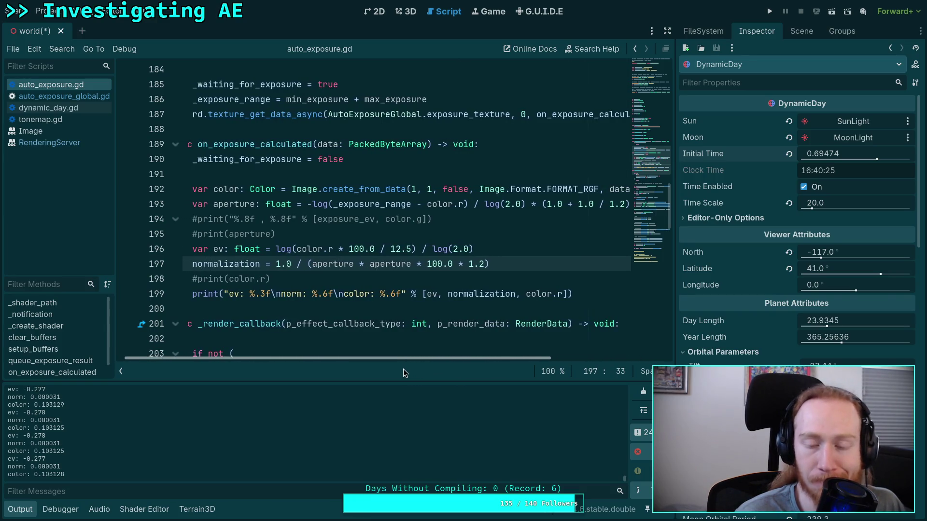
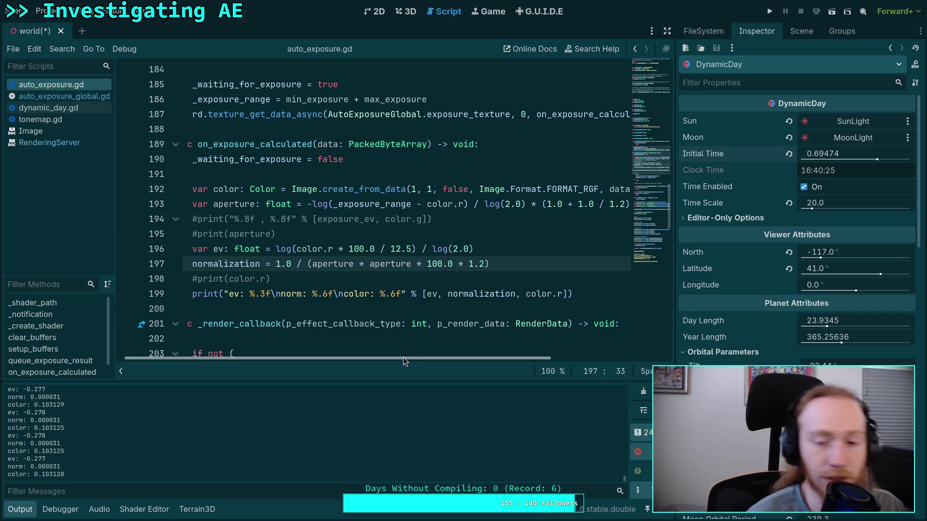
# Step: Unfold the collapsed per-view for-loop at line 255 of auto_exposure.gd
pyautogui.moveTo(404, 357); pyautogui.dragTo(389, 360)
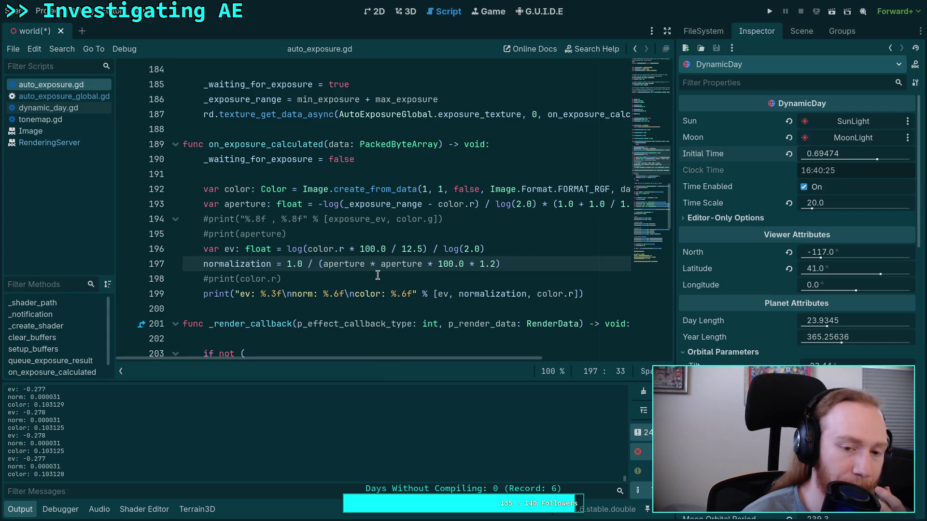
pyautogui.scroll(-10, 377, 275)
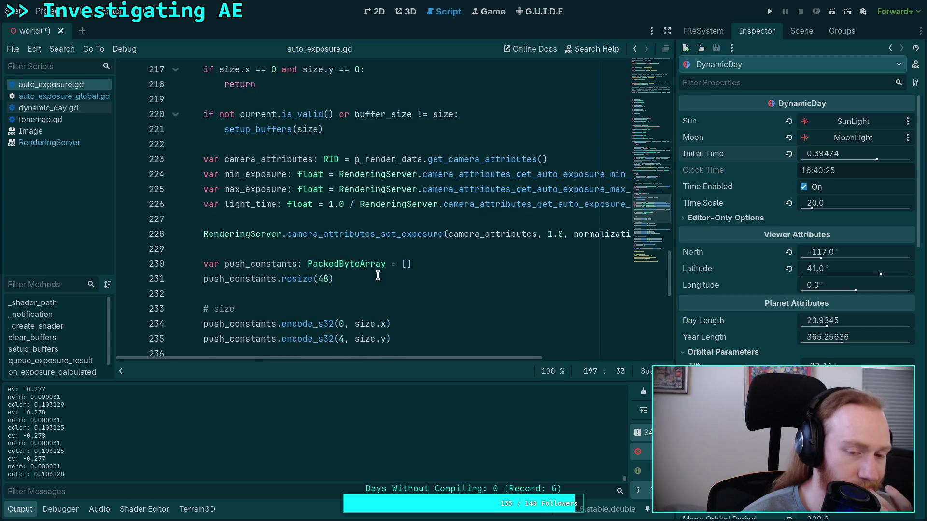
pyautogui.scroll(-8, 378, 275)
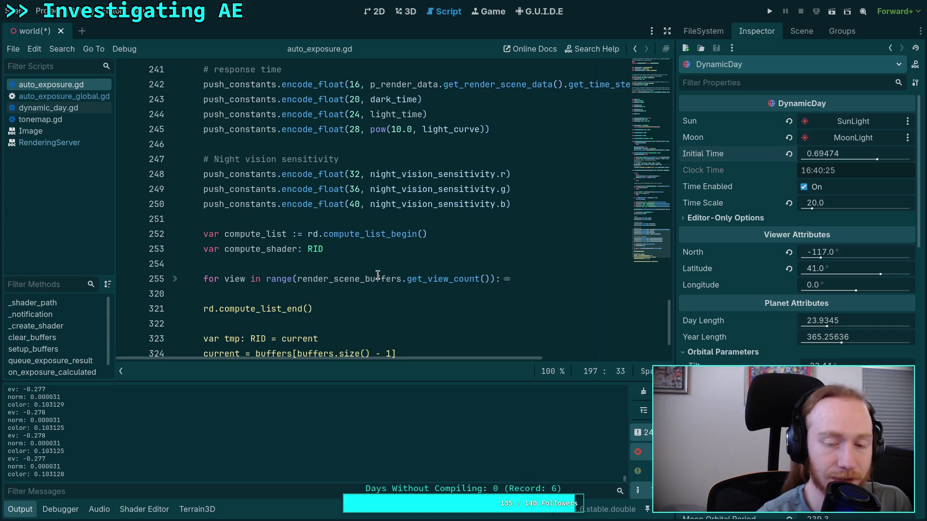
pyautogui.click(315, 259)
pyautogui.scroll(-2, 314, 259)
pyautogui.scroll(4, 315, 259)
pyautogui.scroll(-4, 315, 259)
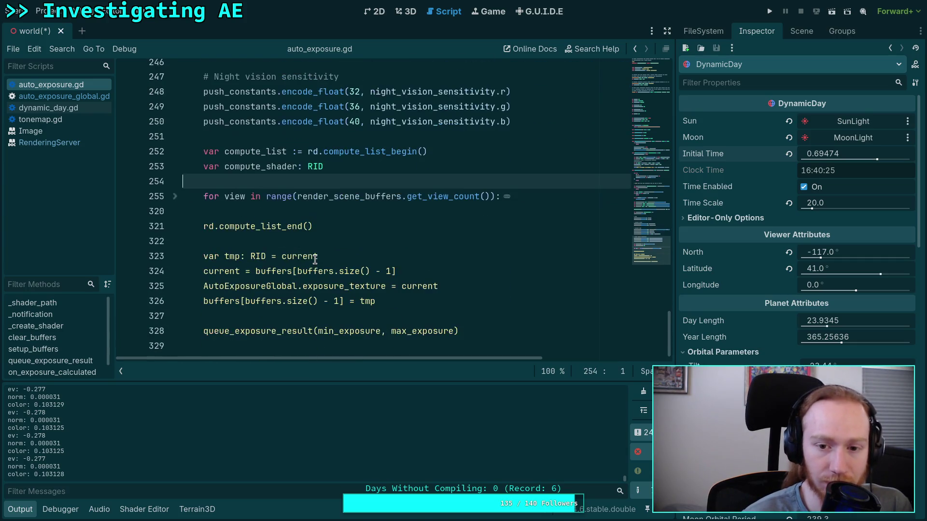
pyautogui.click(175, 197)
pyautogui.scroll(-15, 191, 207)
pyautogui.scroll(-3, 192, 208)
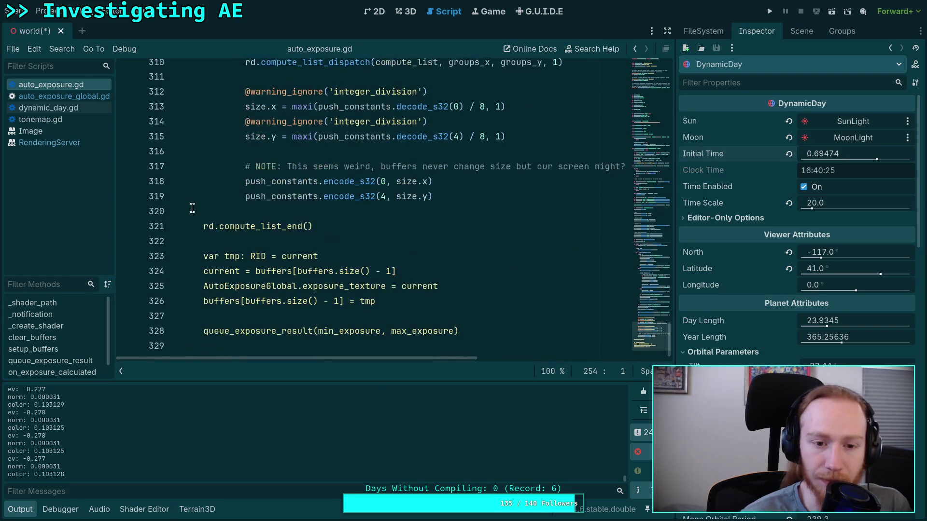
# Step: Review the compute-list code around rd.compute_list_end() near lines 320-322
pyautogui.click(268, 213)
pyautogui.click(348, 221)
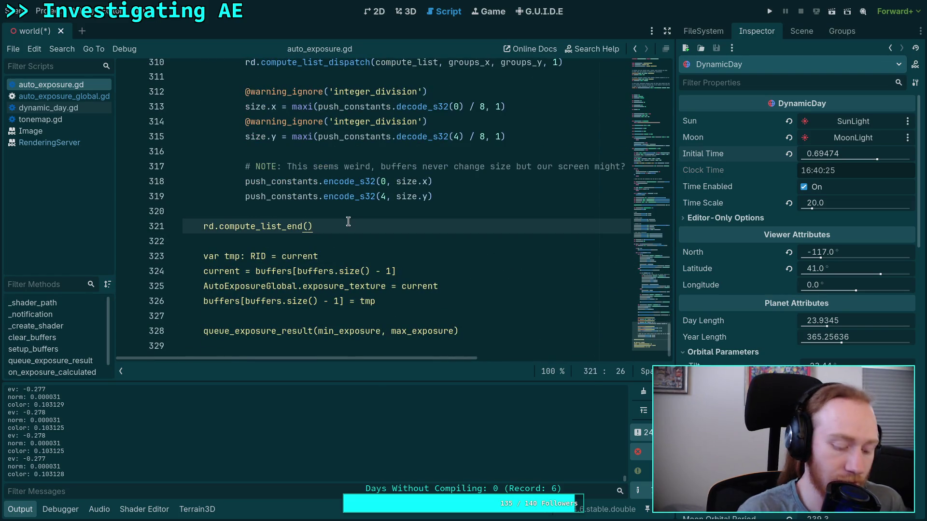
pyautogui.click(314, 239)
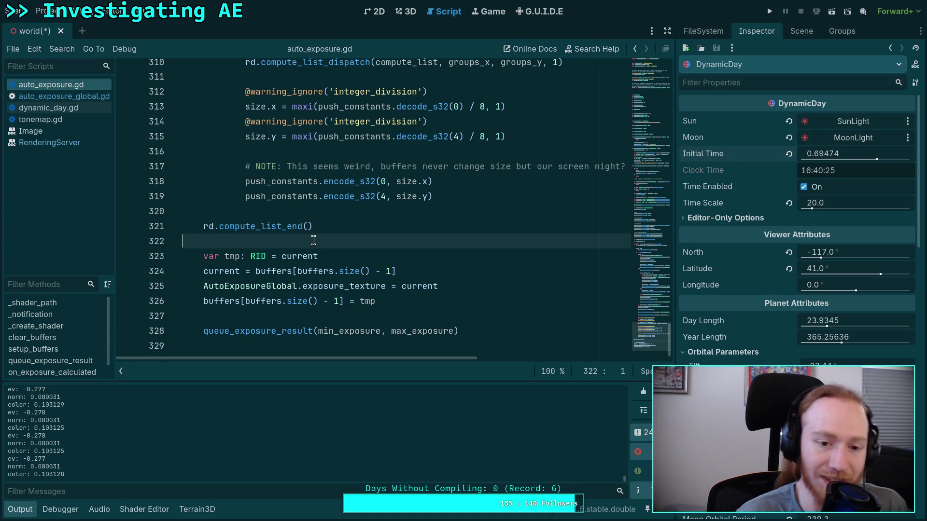
pyautogui.scroll(19, 314, 240)
pyautogui.scroll(3, 314, 240)
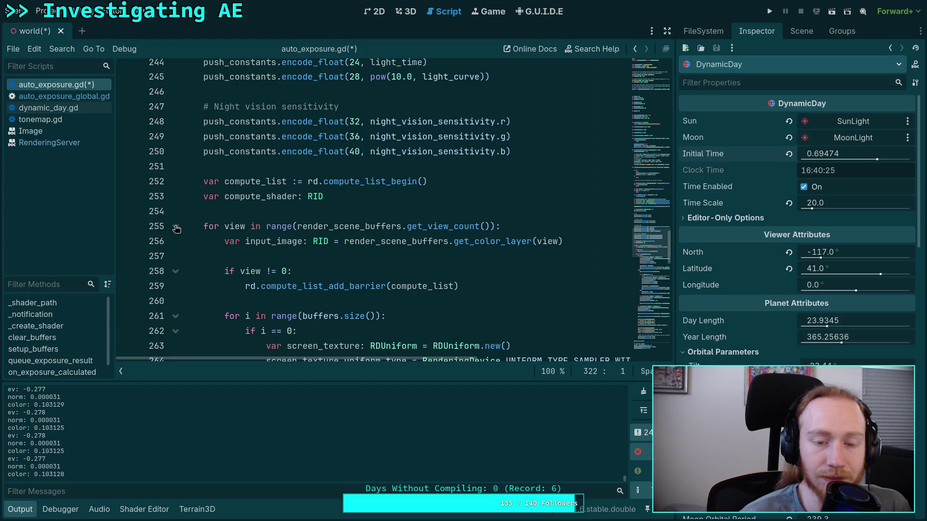
pyautogui.scroll(-20, 374, 245)
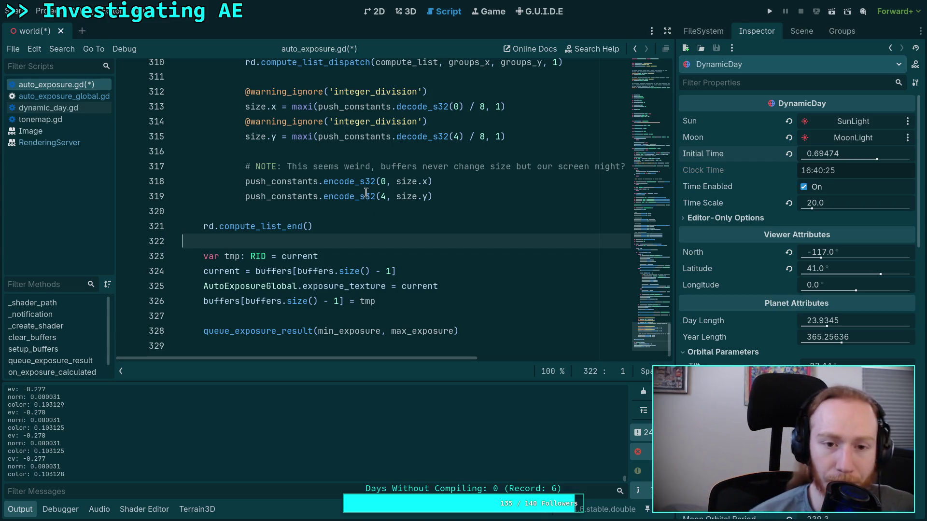
pyautogui.scroll(1, 360, 199)
pyautogui.scroll(4, 360, 199)
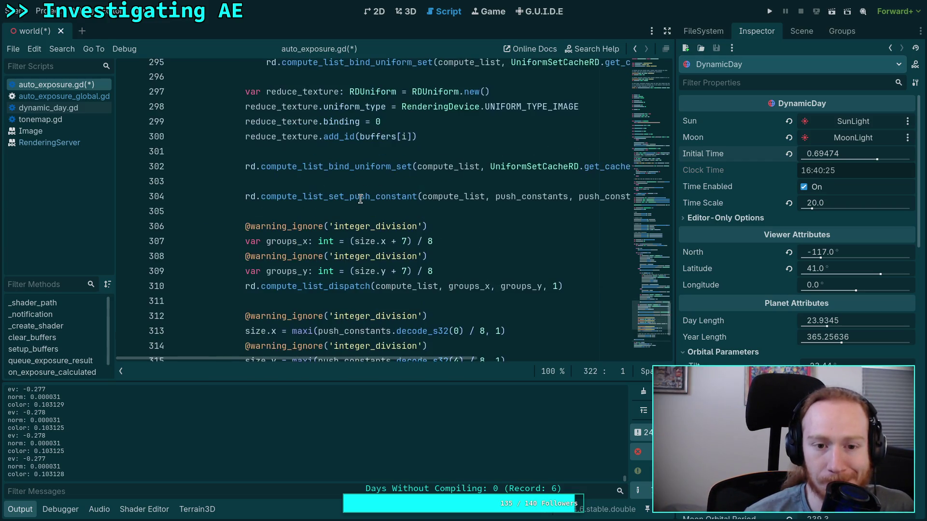
pyautogui.scroll(-3, 360, 198)
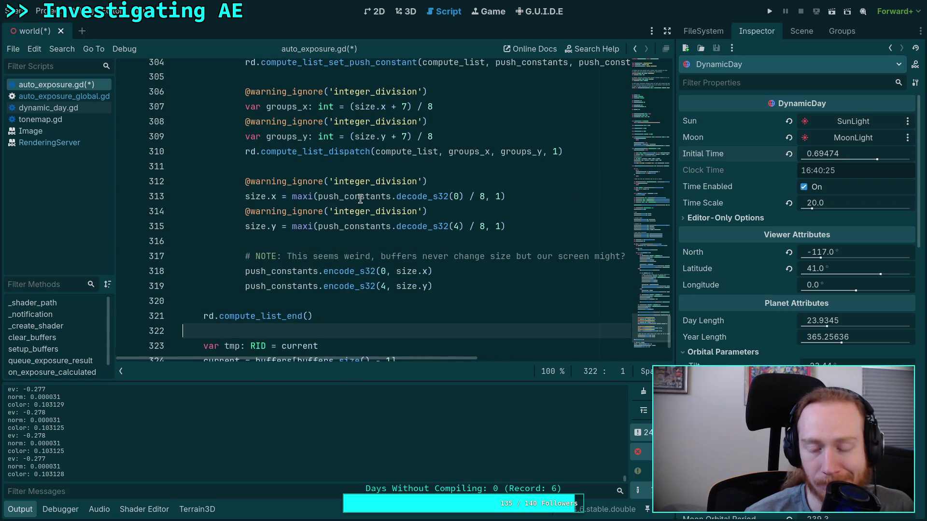
pyautogui.scroll(15, 360, 198)
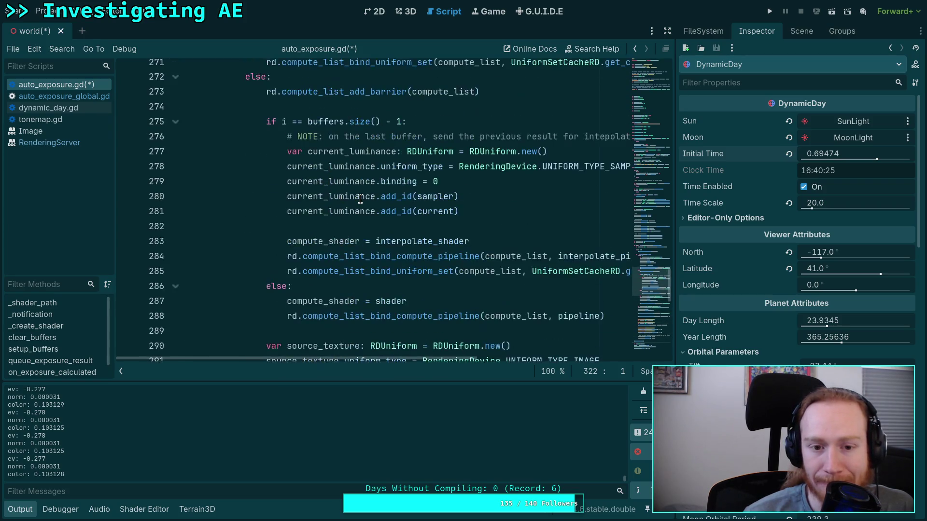
pyautogui.scroll(3, 360, 199)
pyautogui.scroll(3, 360, 199)
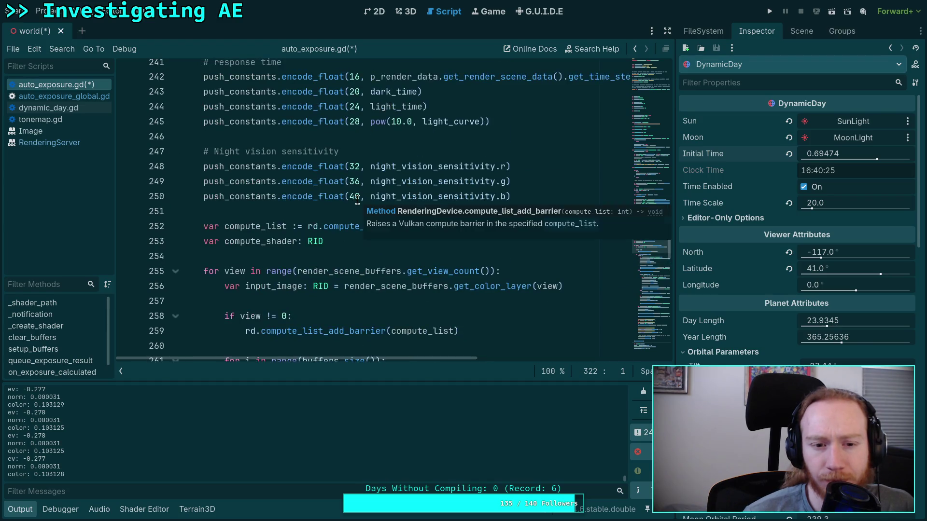
pyautogui.scroll(-7, 357, 199)
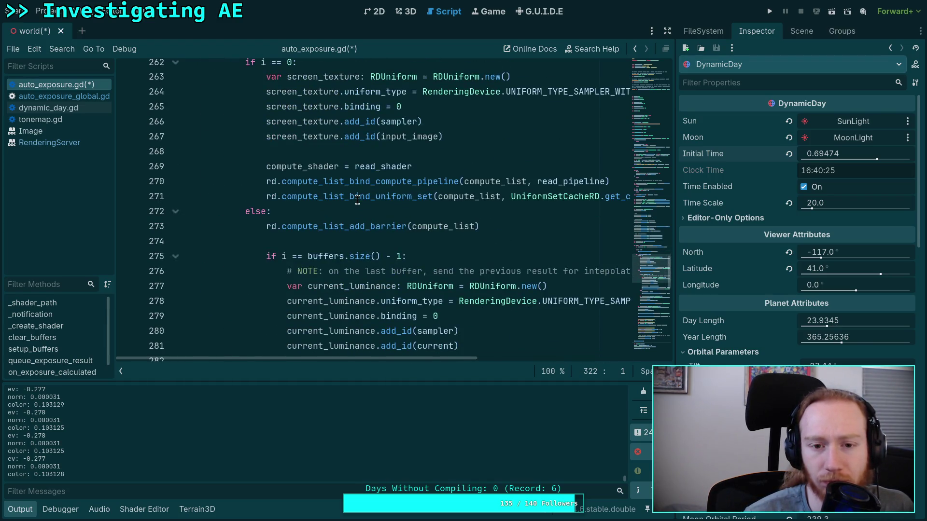
pyautogui.scroll(3, 357, 199)
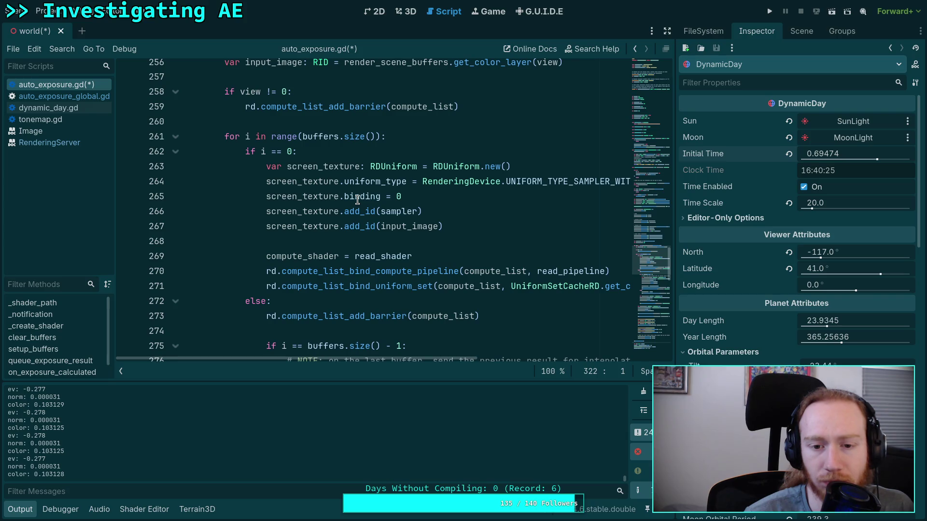
pyautogui.scroll(-4, 357, 200)
pyautogui.scroll(-2, 357, 200)
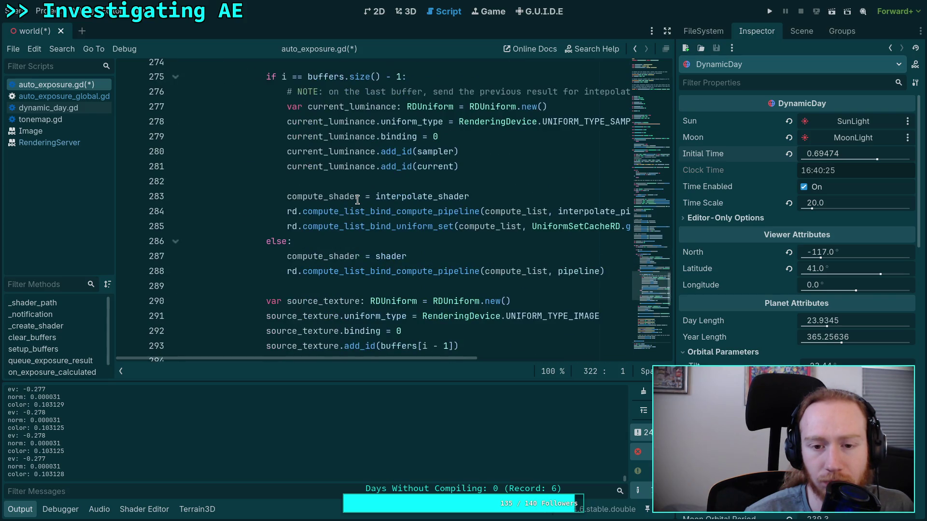
# Step: Inspect the 'current' reference on line 281 and read back up through _render_callback
pyautogui.doubleClick(436, 168)
pyautogui.scroll(1, 398, 183)
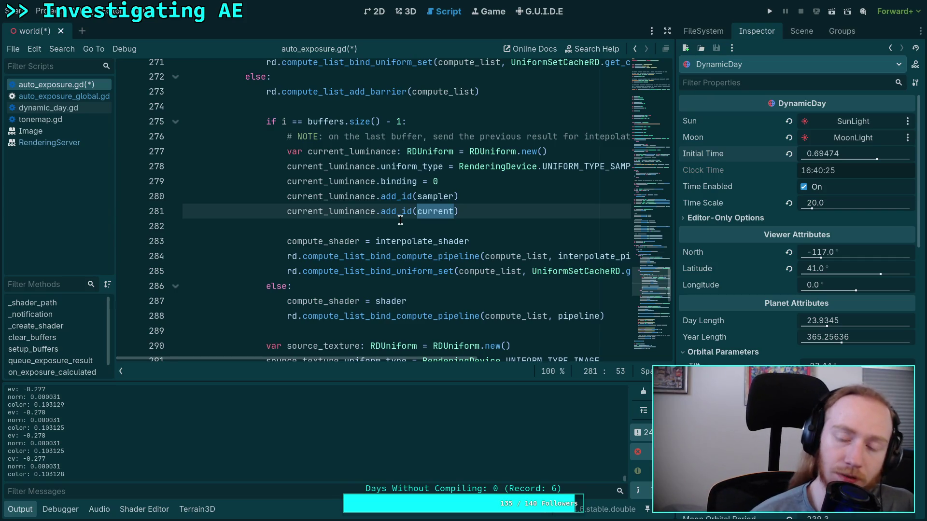
pyautogui.click(338, 226)
pyautogui.scroll(8, 341, 229)
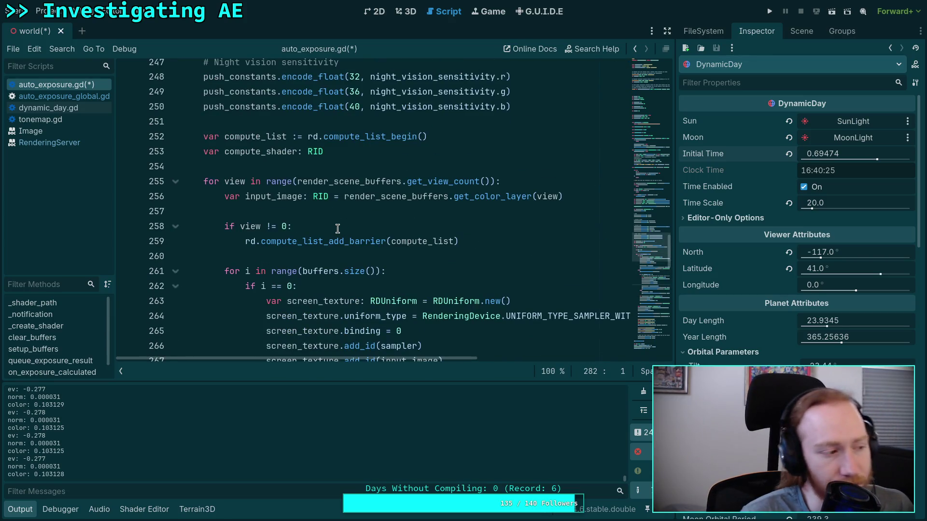
pyautogui.scroll(18, 337, 228)
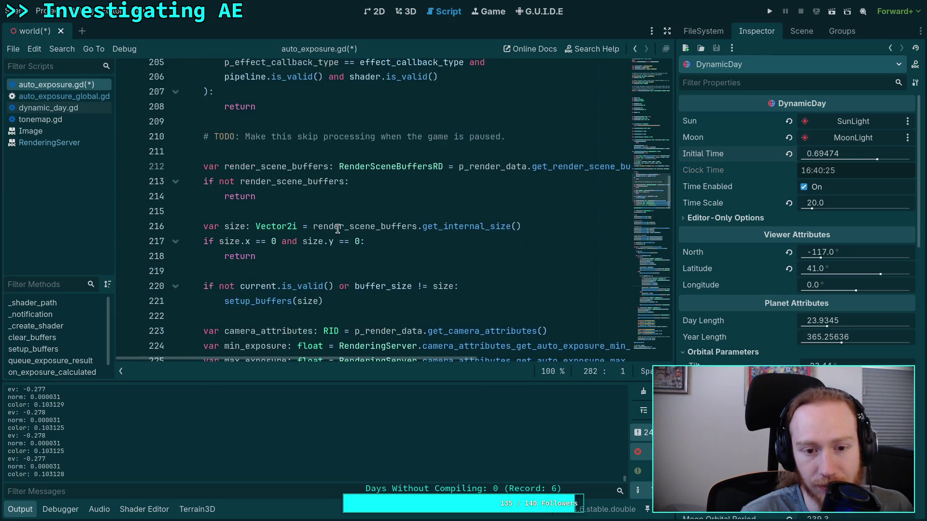
pyautogui.scroll(3, 337, 229)
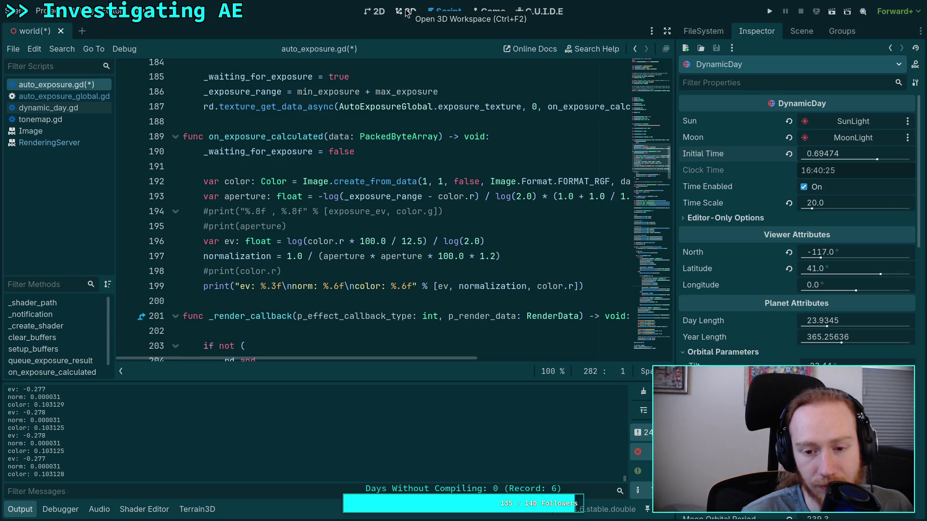
# Step: In the 3D forest scene, inspect DynamicDay's AutoExposure and TonemapEffect compositor settings
pyautogui.click(406, 14)
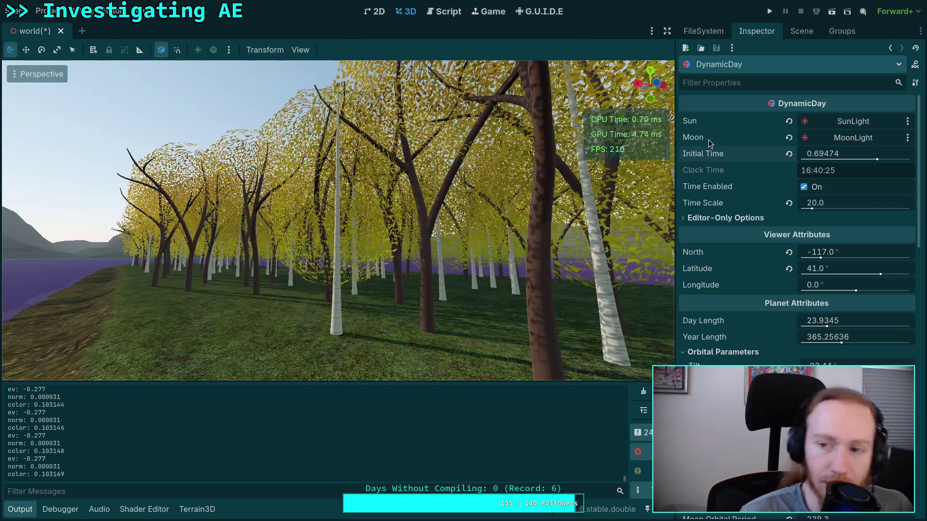
pyautogui.click(801, 31)
pyautogui.click(756, 32)
pyautogui.scroll(-10, 760, 239)
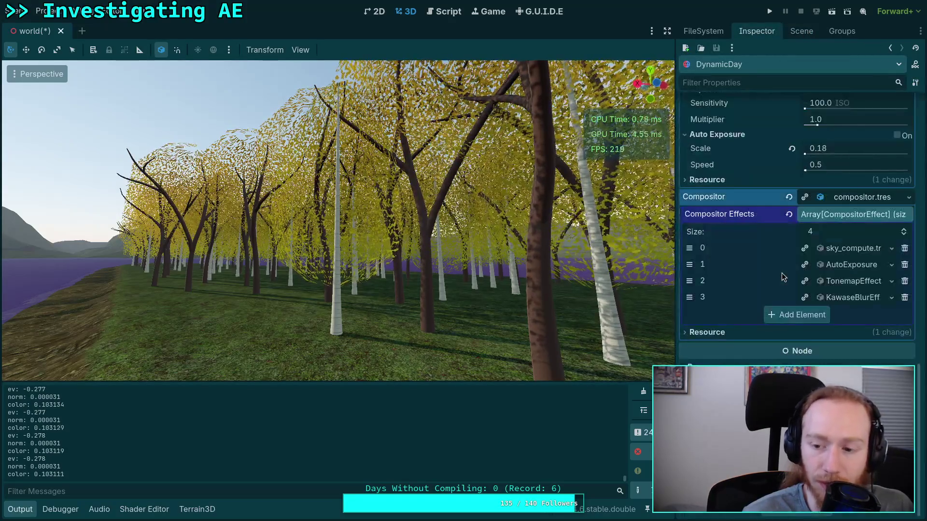
pyautogui.click(856, 265)
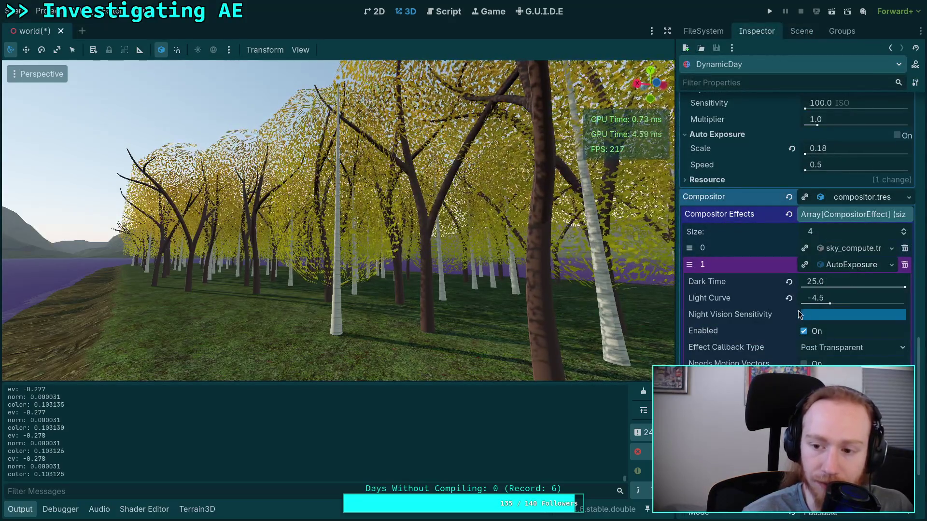
pyautogui.click(850, 267)
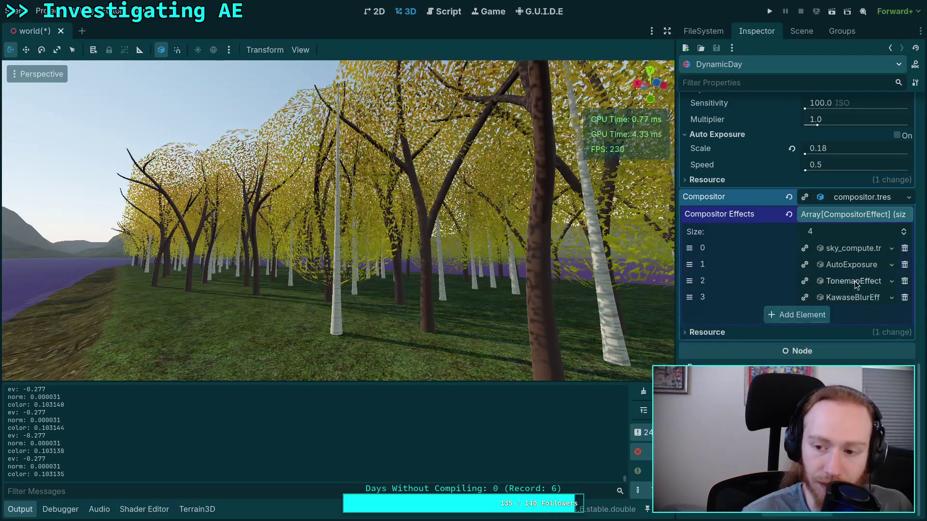
pyautogui.click(854, 281)
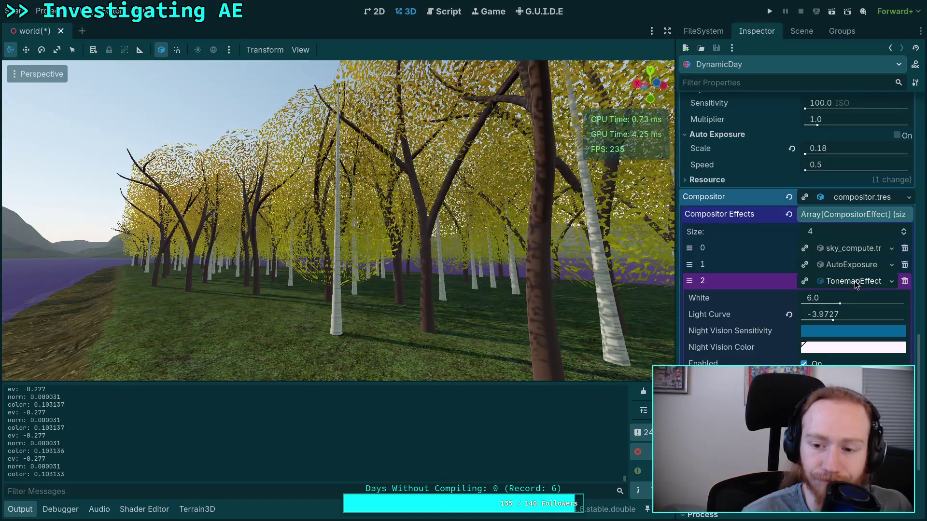
pyautogui.click(854, 281)
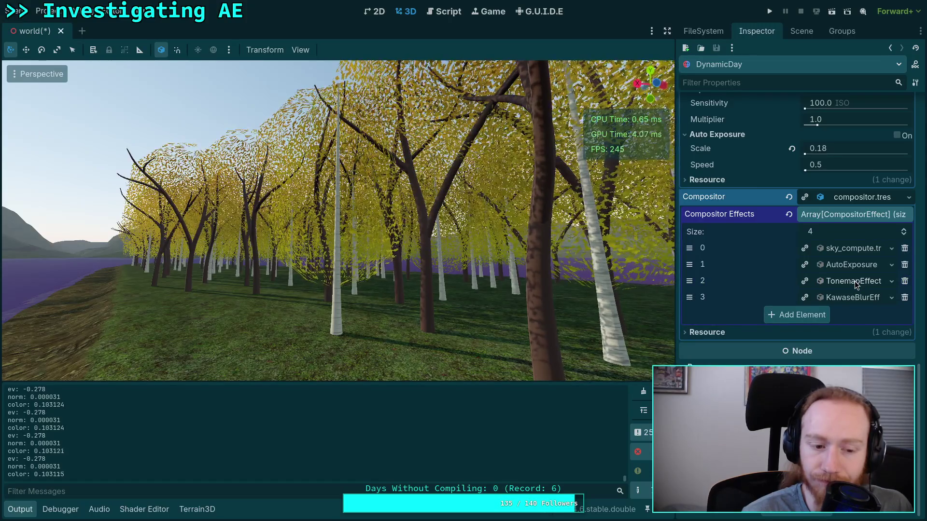
# Step: Look around toward the lake, sun, trees and purple water, then return to the script
pyautogui.moveTo(533, 258)
pyautogui.mouseDown()
pyautogui.moveTo(434, 256)
pyautogui.moveTo(637, 255)
pyautogui.mouseUp()
pyautogui.moveTo(531, 227)
pyautogui.mouseDown()
pyautogui.moveTo(451, 227)
pyautogui.moveTo(507, 223)
pyautogui.moveTo(458, 225)
pyautogui.moveTo(470, 244)
pyautogui.moveTo(442, 256)
pyautogui.moveTo(468, 258)
pyautogui.moveTo(483, 237)
pyautogui.moveTo(509, 272)
pyautogui.moveTo(452, 246)
pyautogui.mouseUp()
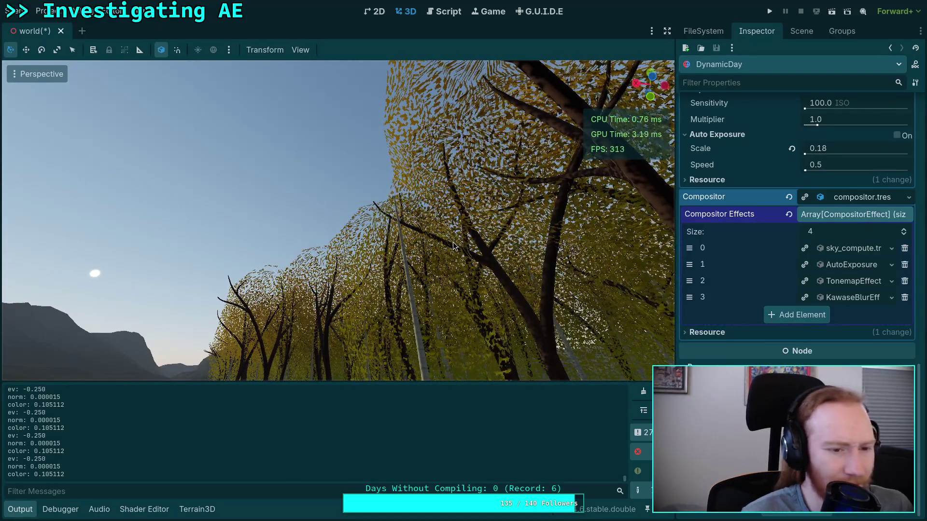
pyautogui.moveTo(404, 210); pyautogui.dragTo(408, 243)
pyautogui.moveTo(413, 174)
pyautogui.mouseDown()
pyautogui.moveTo(339, 232)
pyautogui.moveTo(254, 204)
pyautogui.moveTo(198, 202)
pyautogui.mouseUp()
pyautogui.moveTo(198, 201)
pyautogui.mouseDown()
pyautogui.moveTo(189, 222)
pyautogui.moveTo(174, 201)
pyautogui.moveTo(185, 202)
pyautogui.mouseUp()
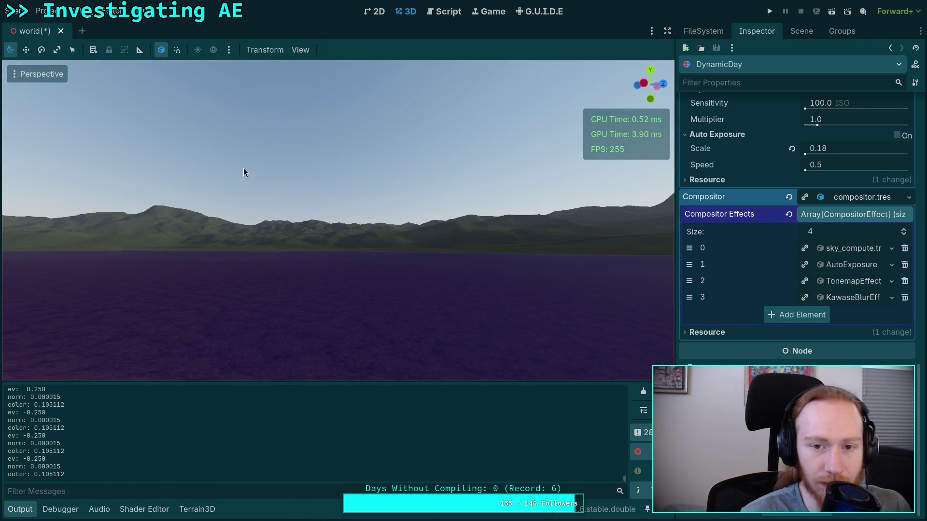
pyautogui.click(439, 13)
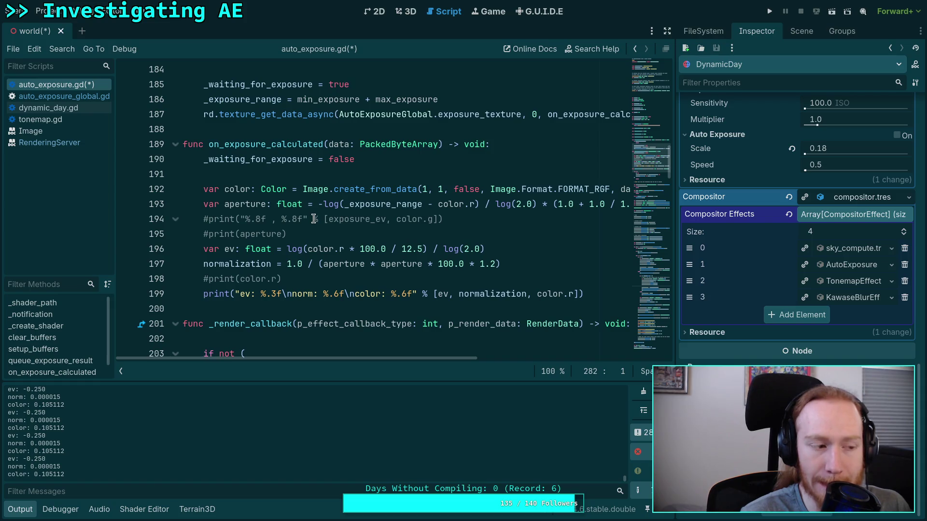
# Step: Leave the caret on empty line 200 of auto_exposure.gd and switch to the Neovim workspace 2
pyautogui.scroll(-2, 326, 208)
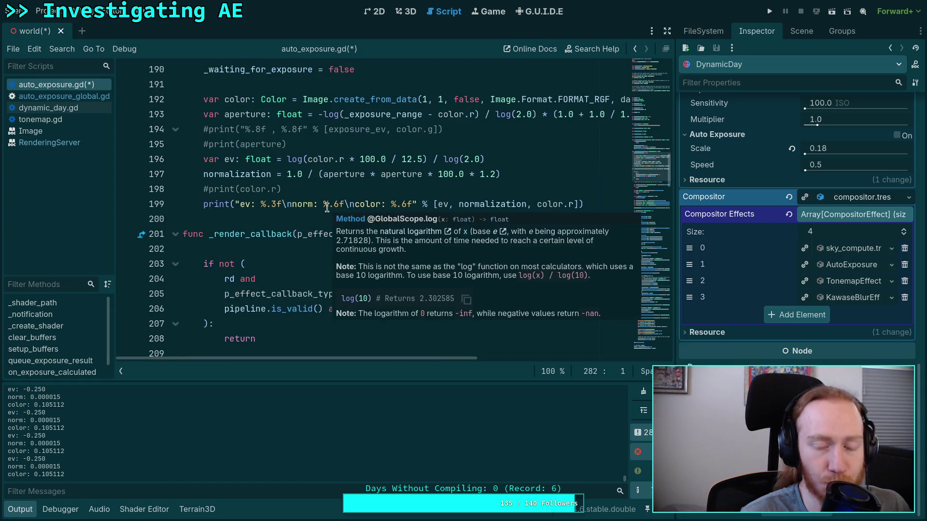
pyautogui.click(319, 218)
pyautogui.scroll(1, 318, 218)
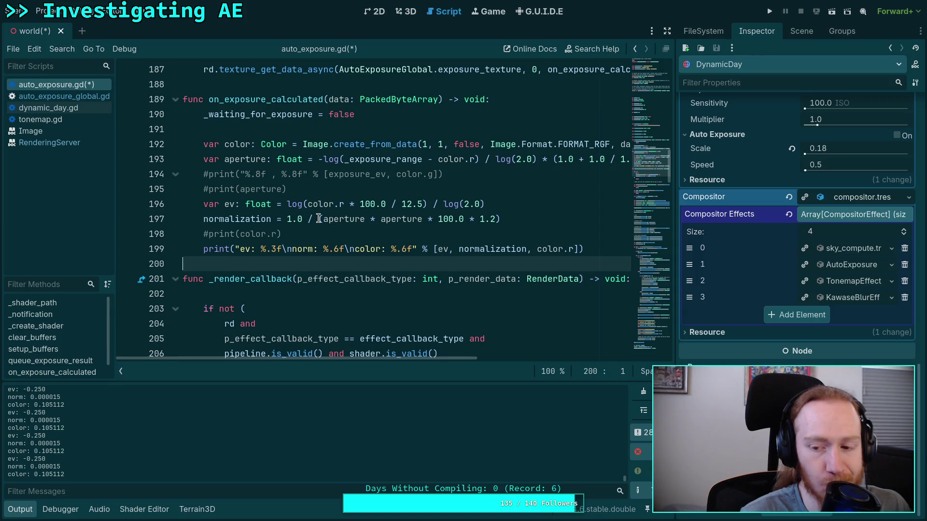
pyautogui.press('super+2')
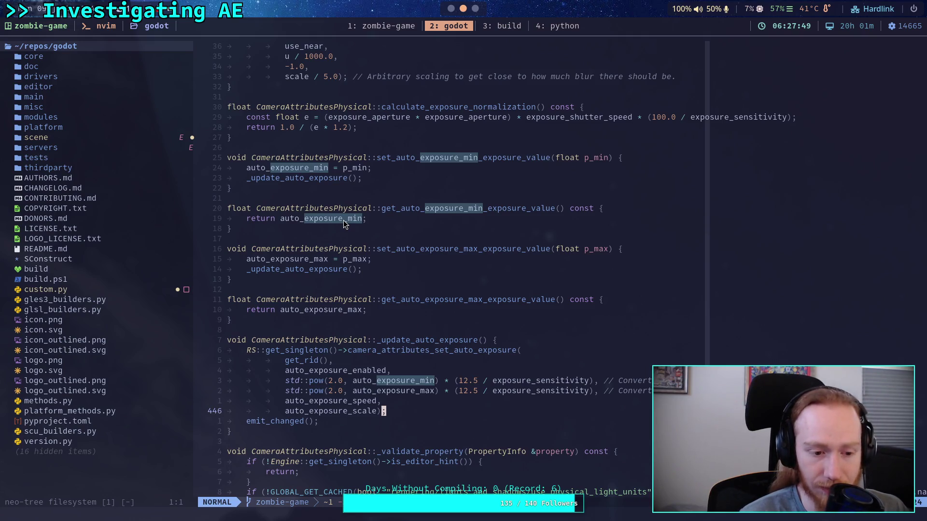
# Step: Undo the stray '_sensitivit' insert near line 429 and start a live grep for 'calculate_expor'
pyautogui.click(325, 236)
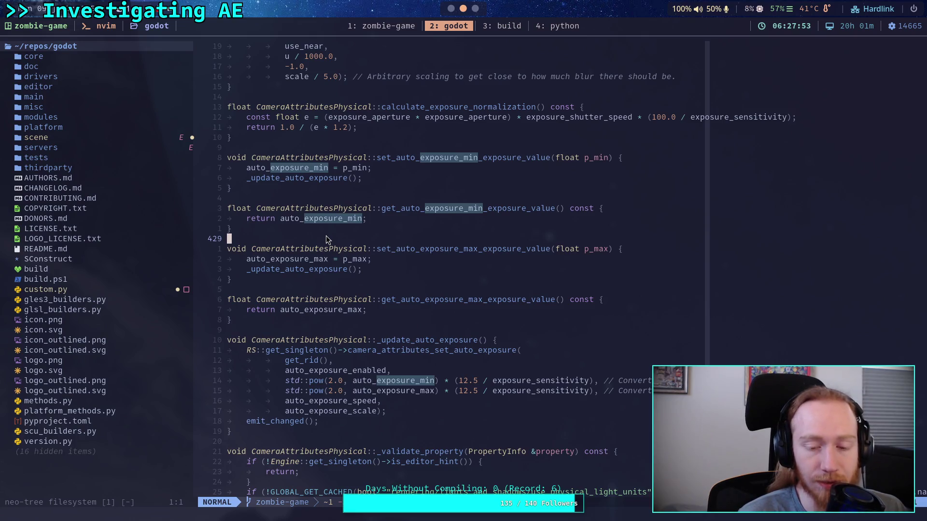
pyautogui.scroll(5, 326, 235)
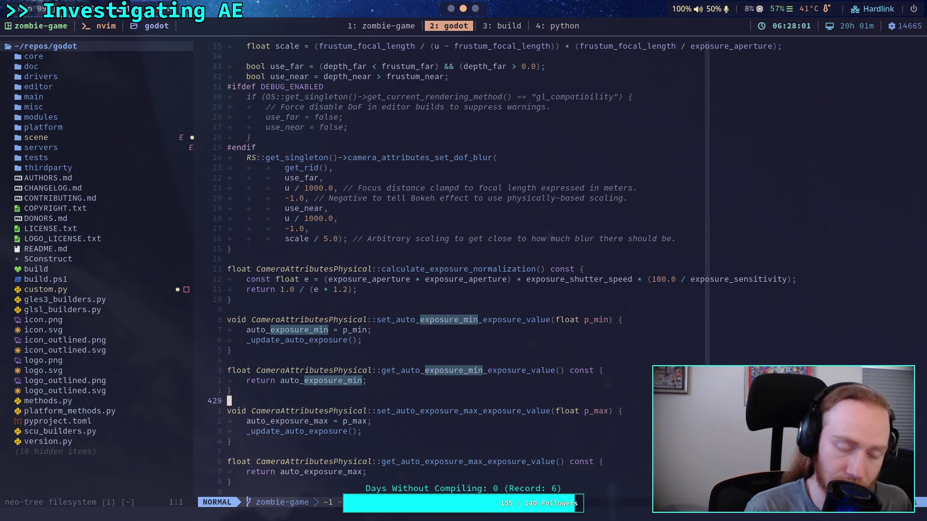
pyautogui.write('ji_sensitivit')
pyautogui.press('Escape')
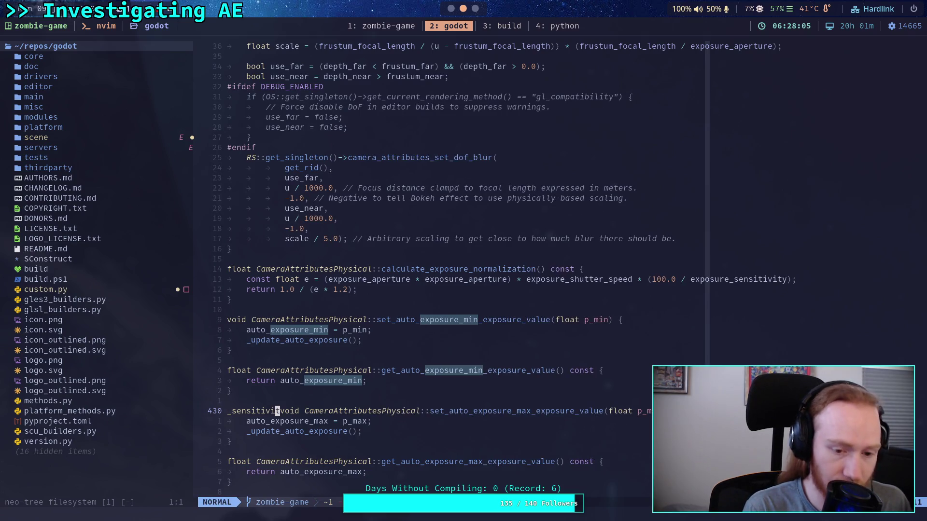
pyautogui.press('u')
pyautogui.press('u')
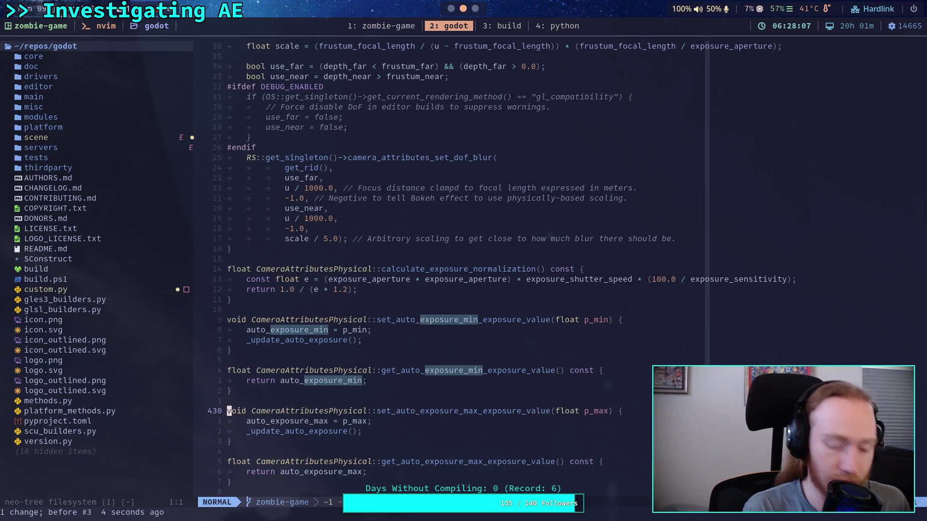
pyautogui.press('space')
pyautogui.write('fgcal')
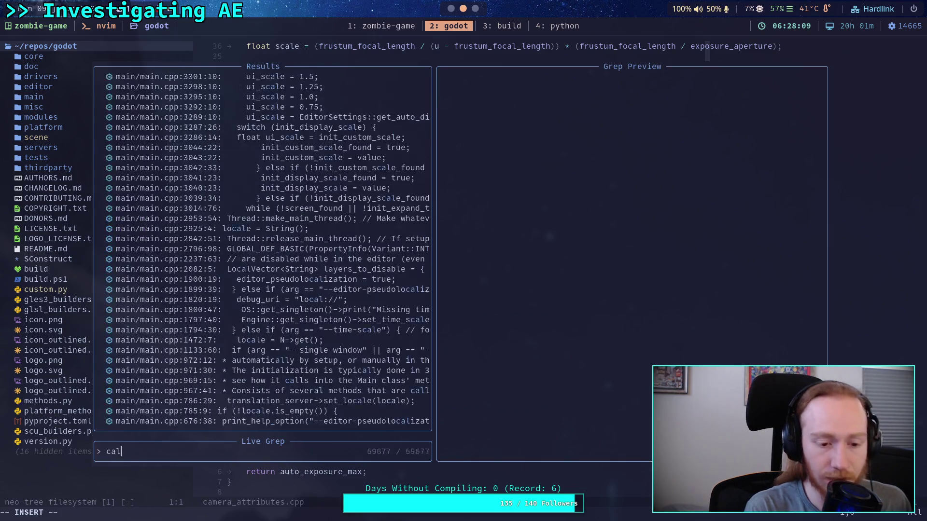
pyautogui.write('culate_')
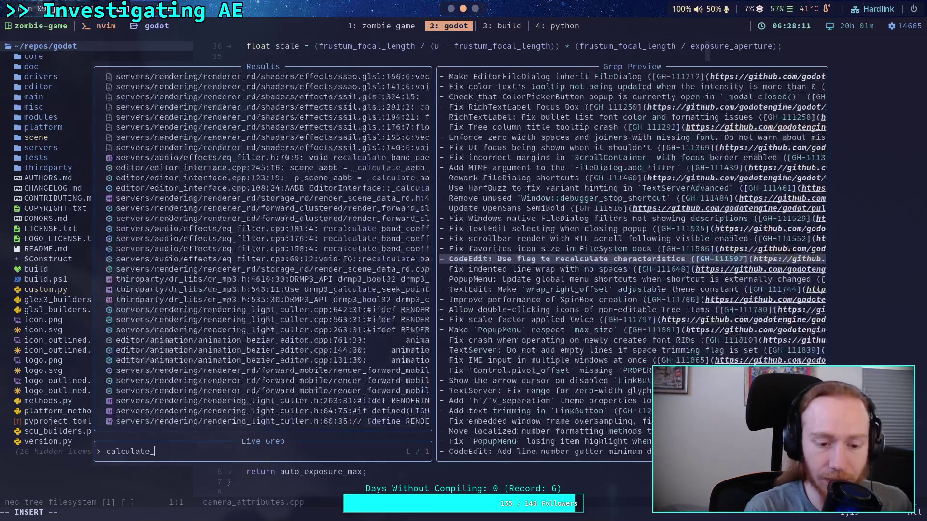
pyautogui.write('expor')
# Step: Grep 'calculate_exposure_normalization' and preview its matches in lightmap_gi, voxel_gi and camera_attributes files
pyautogui.press('BackSpace')
pyautogui.write('sure_norma')
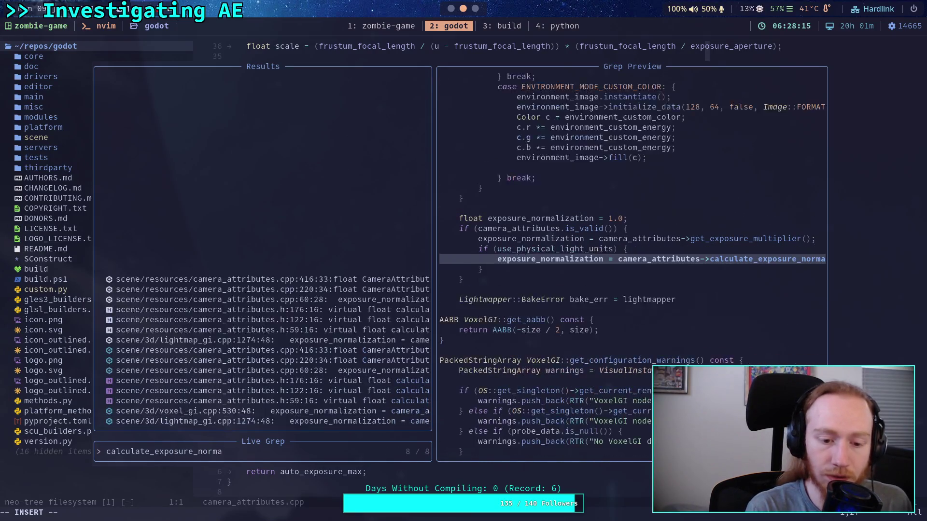
pyautogui.write('lization')
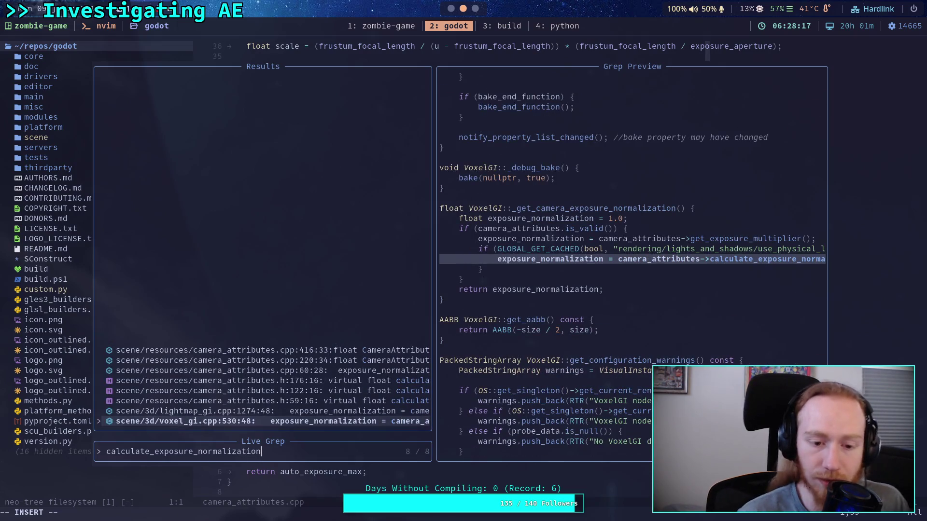
pyautogui.press('Up')
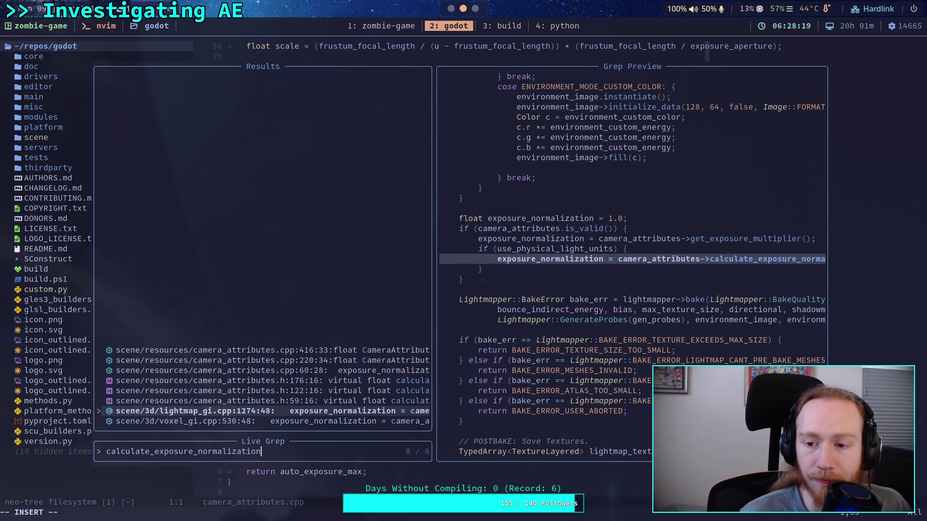
pyautogui.press('Down')
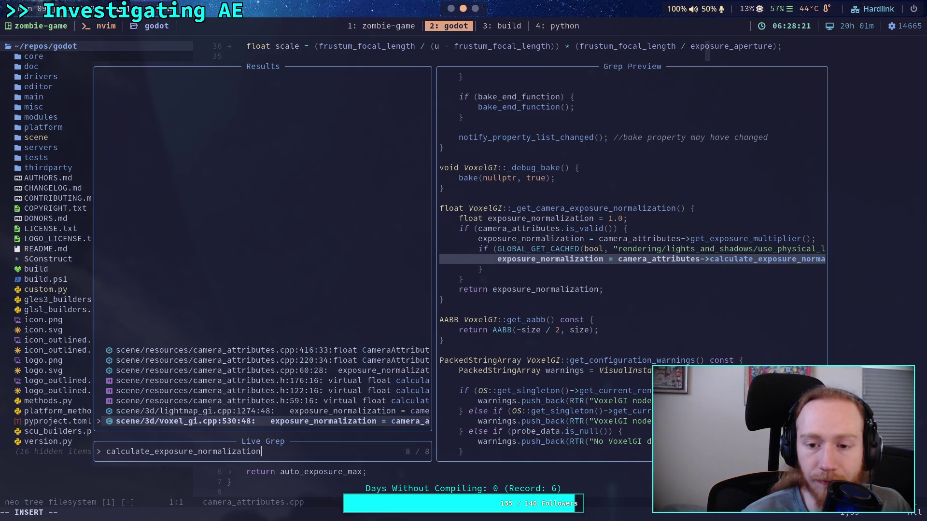
pyautogui.press('Up')
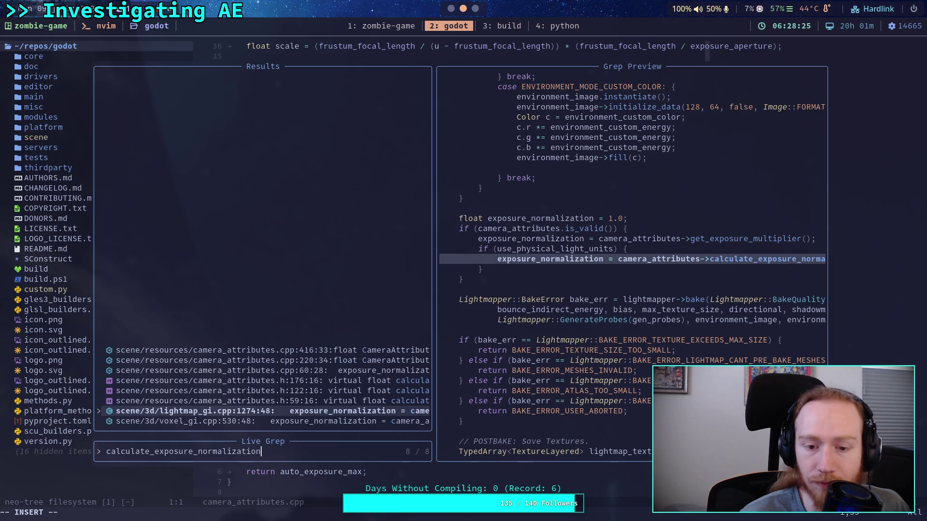
pyautogui.press('Up')
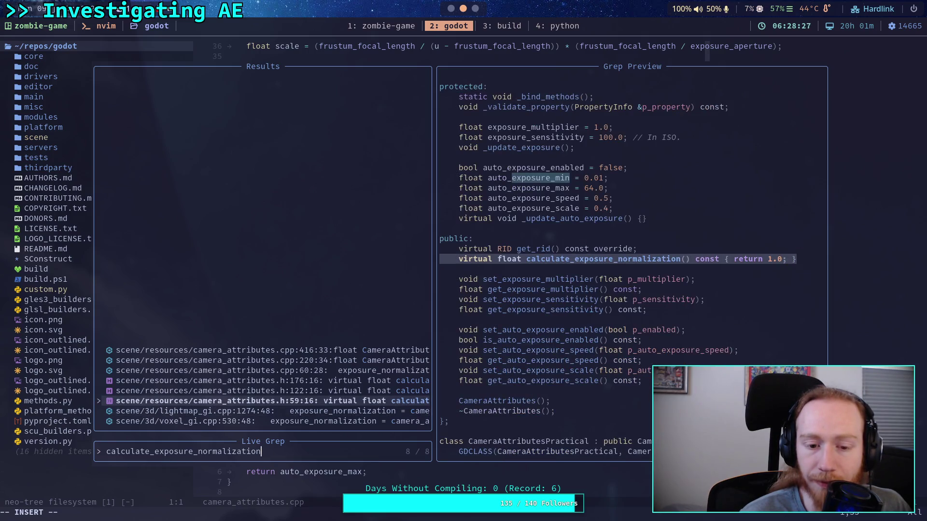
pyautogui.press('Up')
pyautogui.press('Up')
pyautogui.press('Up')
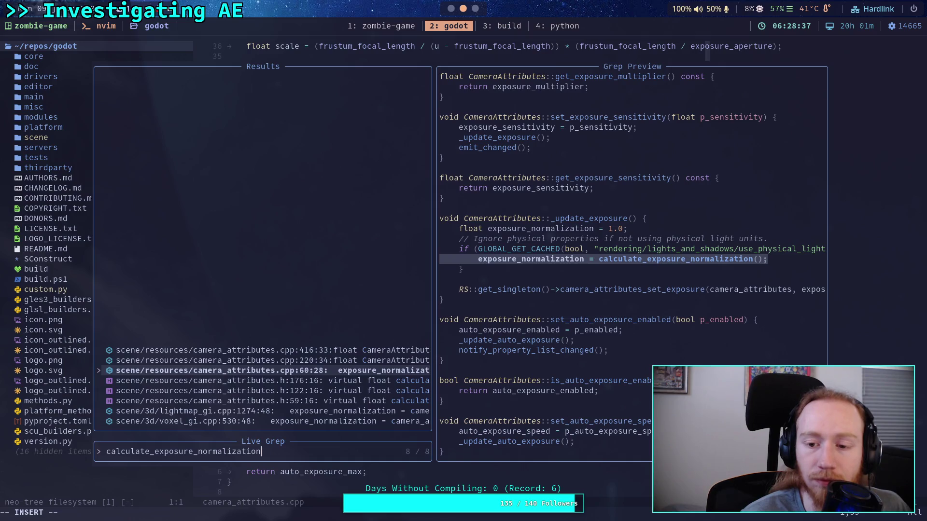
pyautogui.press('Up')
pyautogui.press('Up')
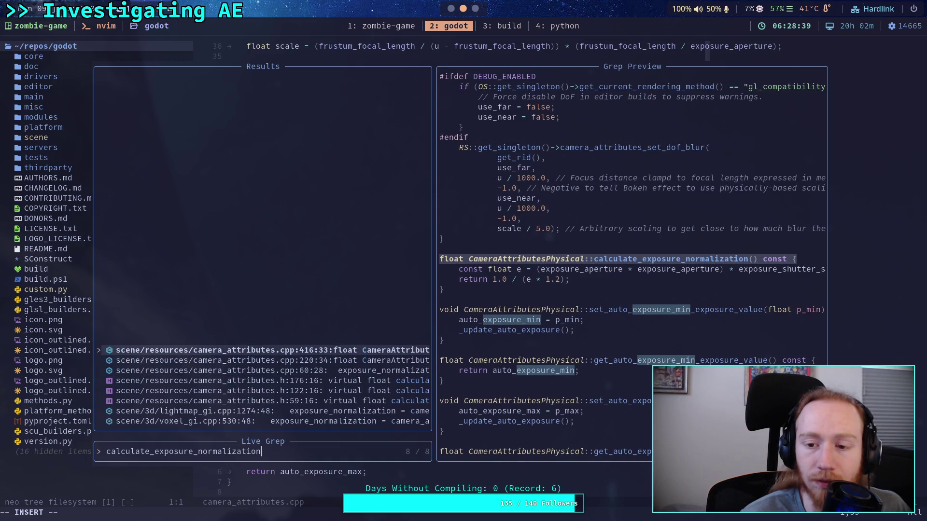
pyautogui.press('Down')
pyautogui.press('Down')
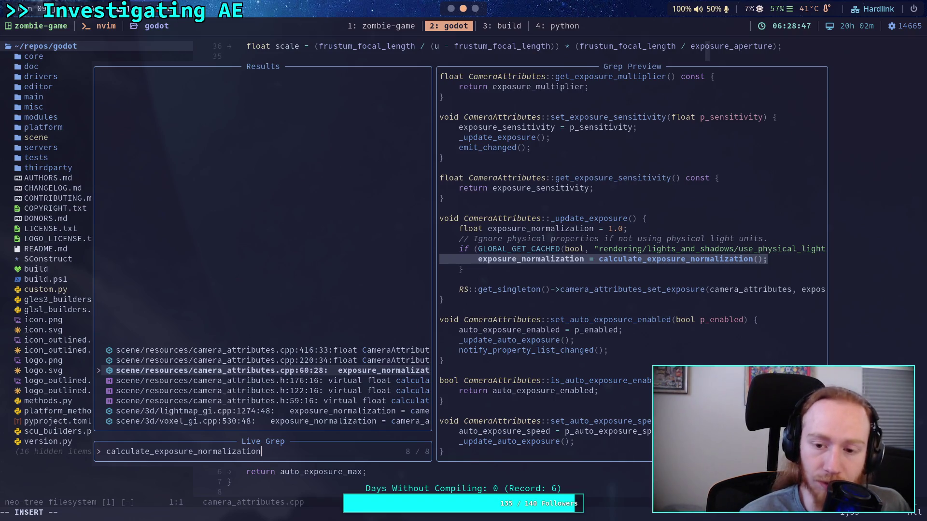
pyautogui.press('Down')
pyautogui.press('Down')
pyautogui.press('Down')
pyautogui.press('BackSpace')
pyautogui.press('BackSpace')
pyautogui.press('BackSpace')
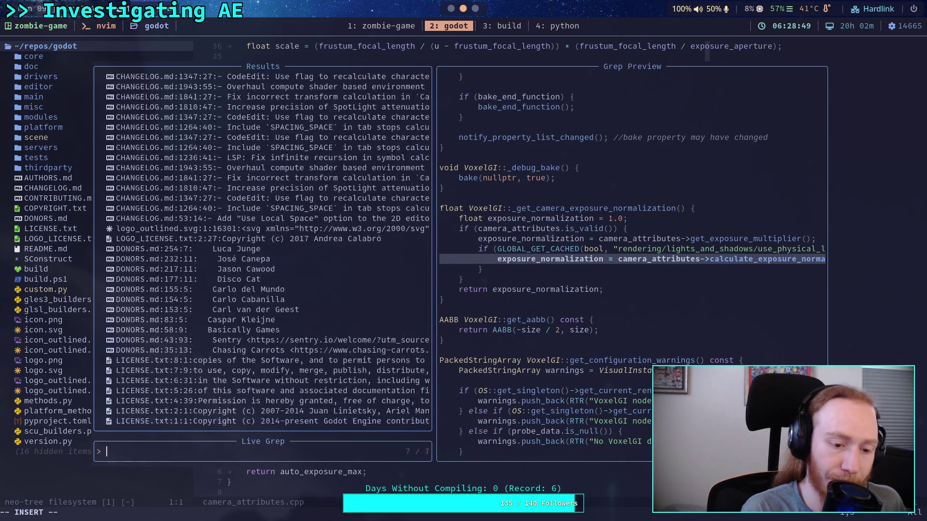
# Step: Grep 'camera_attributes_set_exposure(' to preview editor_preview_plugins.cpp calls, then search 'exposure_normalization'
pyautogui.write('camera_a')
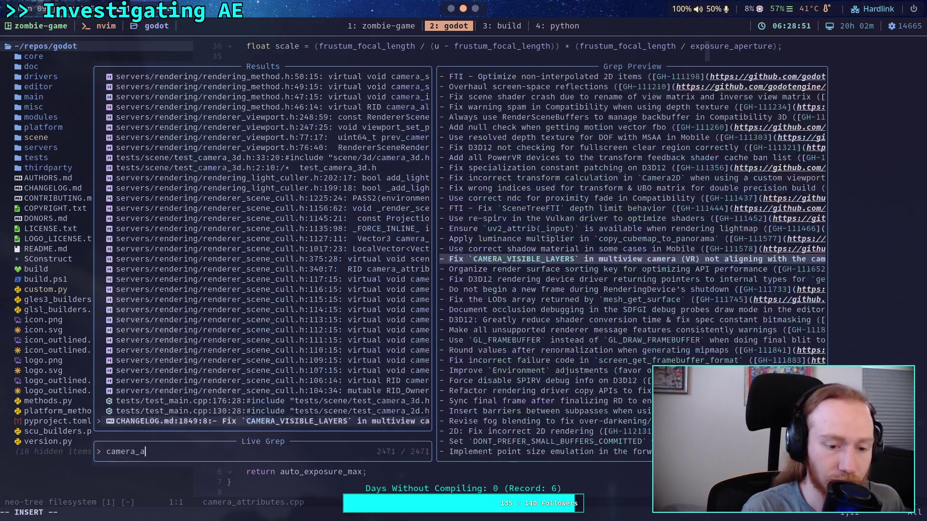
pyautogui.write('ttrib')
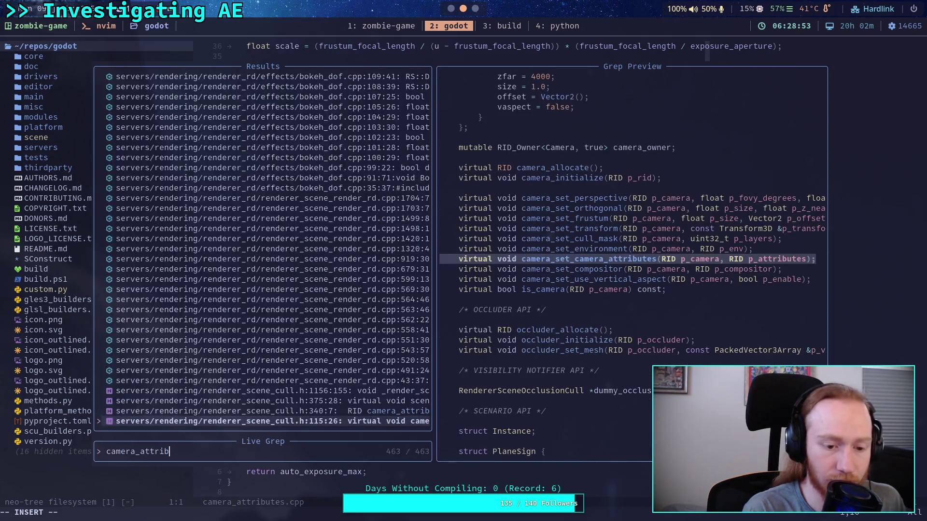
pyautogui.write('utes_set_ex')
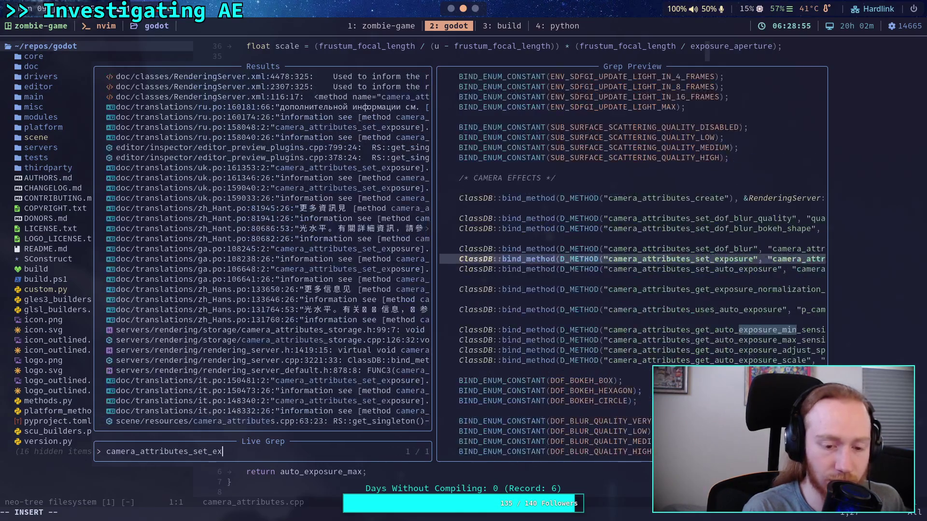
pyautogui.write('posure\\(')
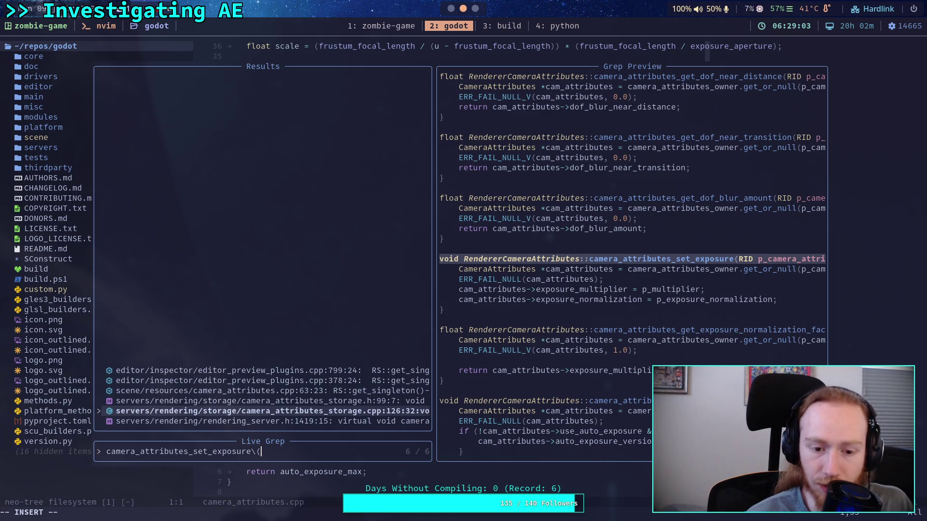
pyautogui.press('Up')
pyautogui.press('Up')
pyautogui.press('Up')
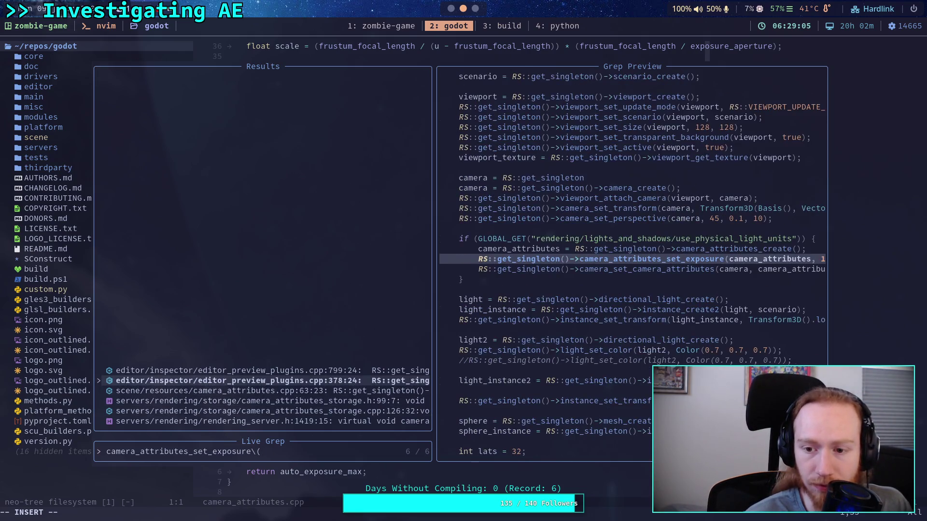
pyautogui.press('Up')
pyautogui.press('Up')
pyautogui.press('Down')
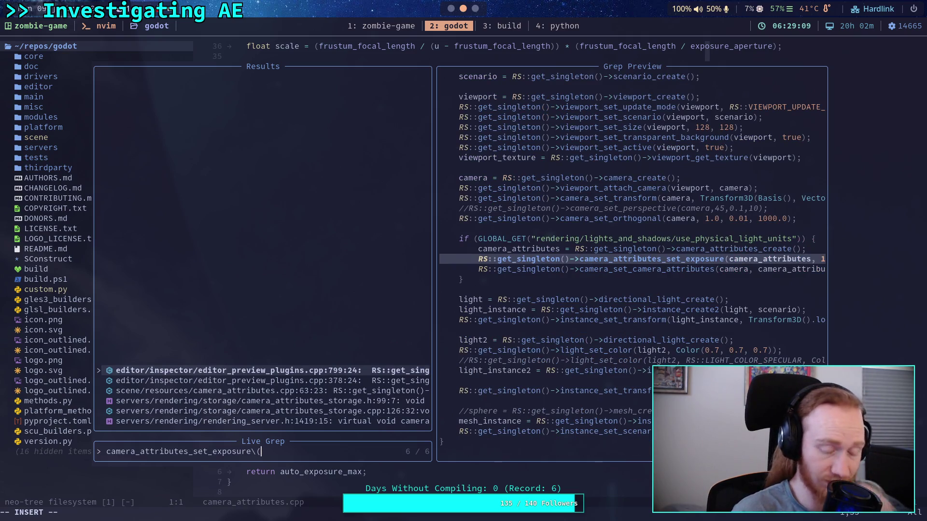
pyautogui.press('BackSpace')
pyautogui.press('BackSpace')
pyautogui.press('BackSpace')
pyautogui.hotkey('ctrl', 'u')
pyautogui.write('exposure_')
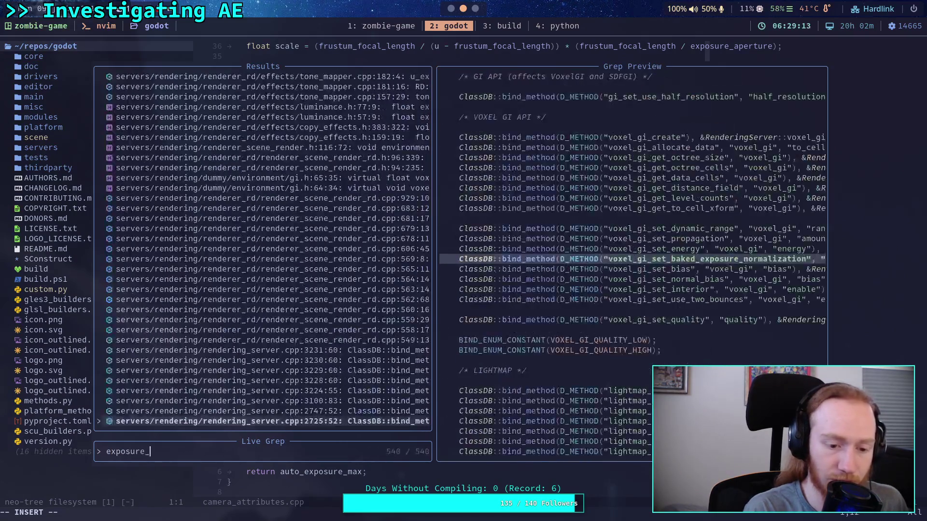
pyautogui.write('normalization')
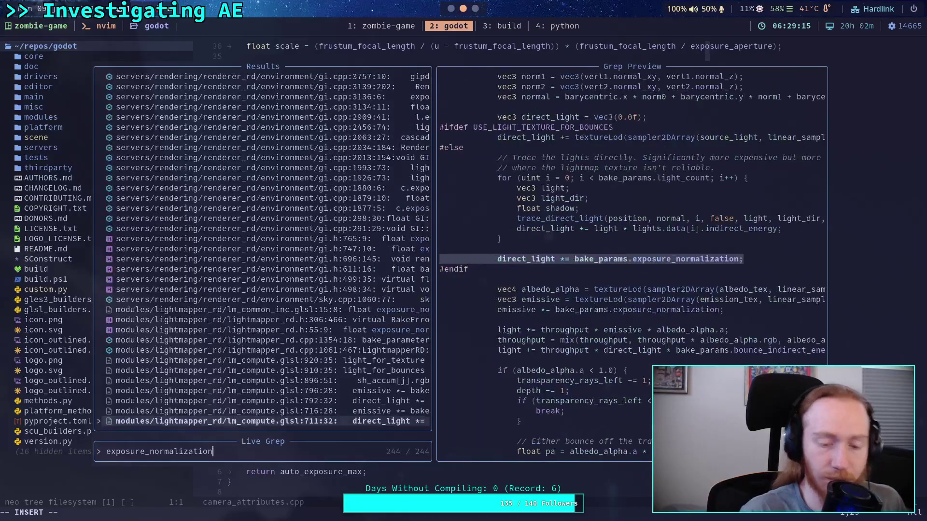
# Step: Browse exposure_normalization matches in lm_common_inc.glsl, sky.cpp, gi.h, gi.cpp and render_forward_clustered
pyautogui.press('Up')
pyautogui.press('Up')
pyautogui.press('Up')
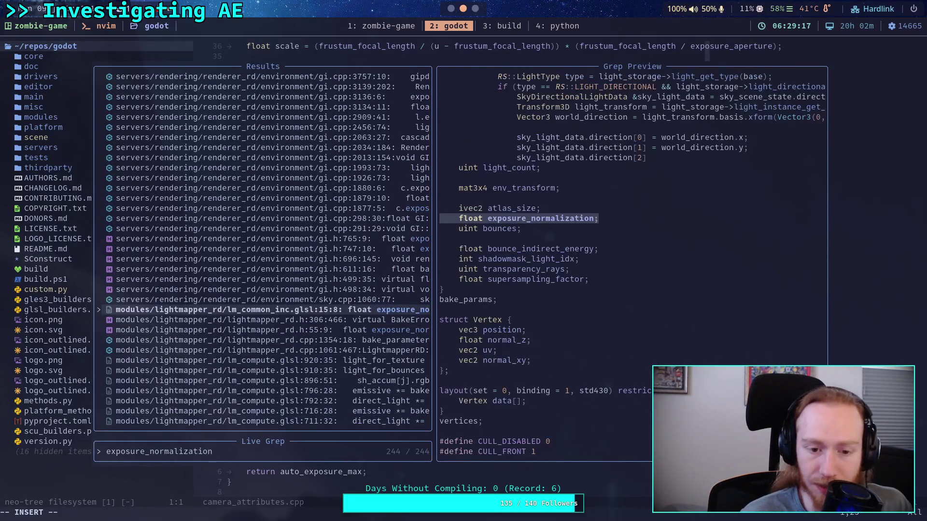
pyautogui.press('Up')
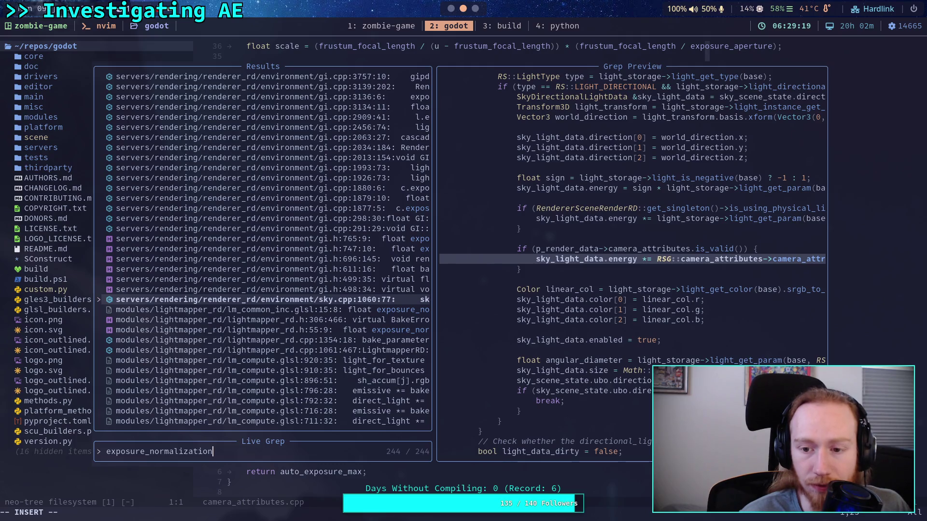
pyautogui.press('Up')
pyautogui.press('Down')
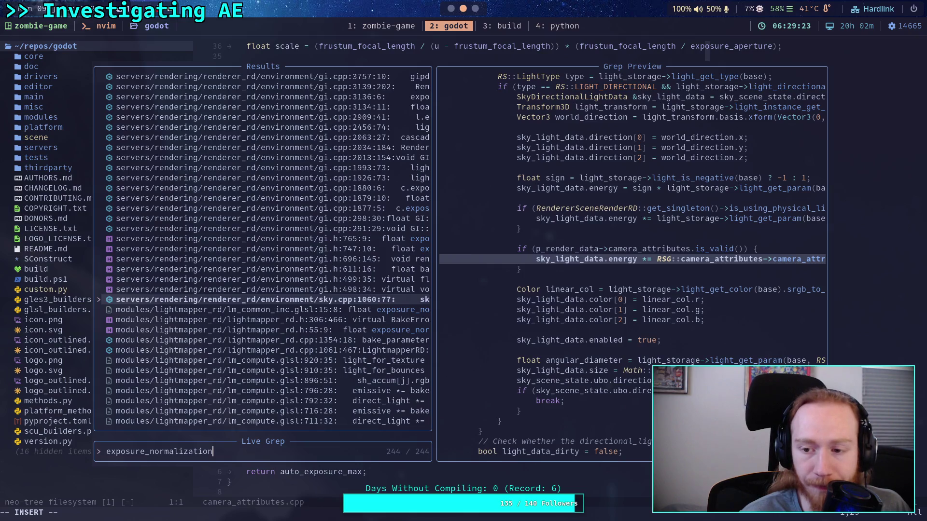
pyautogui.press('Up')
pyautogui.press('Up')
pyautogui.press('Up')
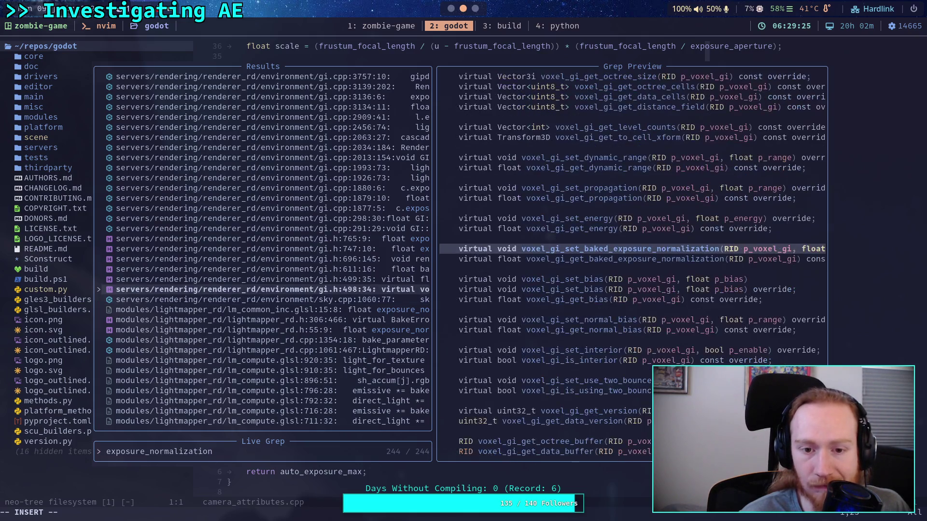
pyautogui.press('Down')
pyautogui.press('Down')
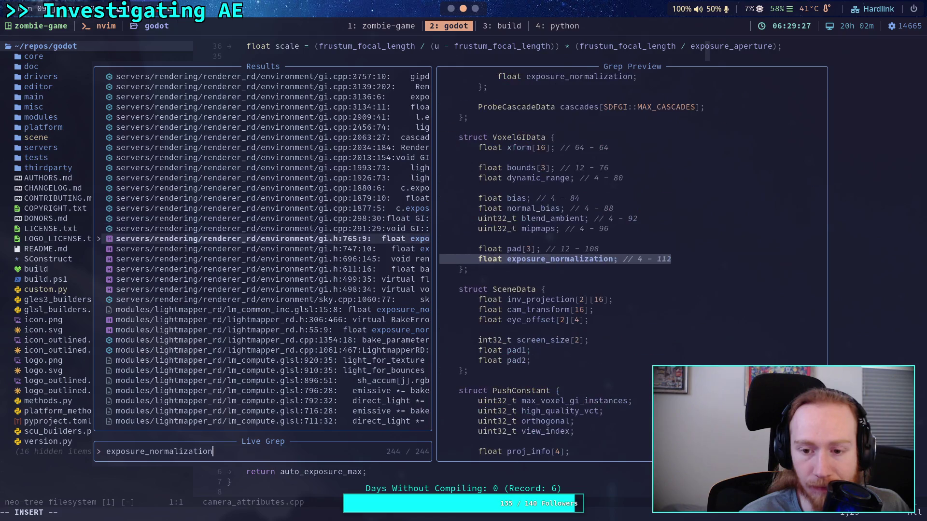
pyautogui.press('Up')
pyautogui.press('Up')
pyautogui.press('Up')
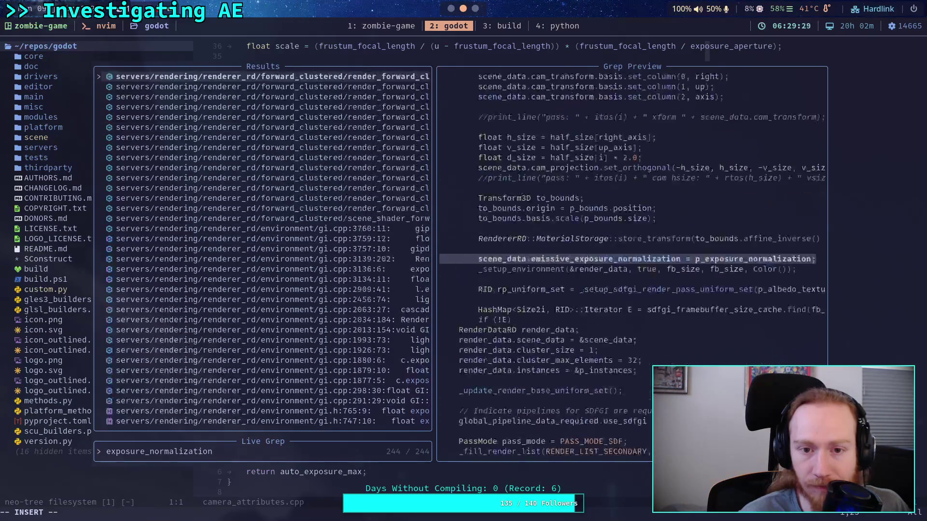
pyautogui.press('Down')
pyautogui.press('Down')
pyautogui.press('Down')
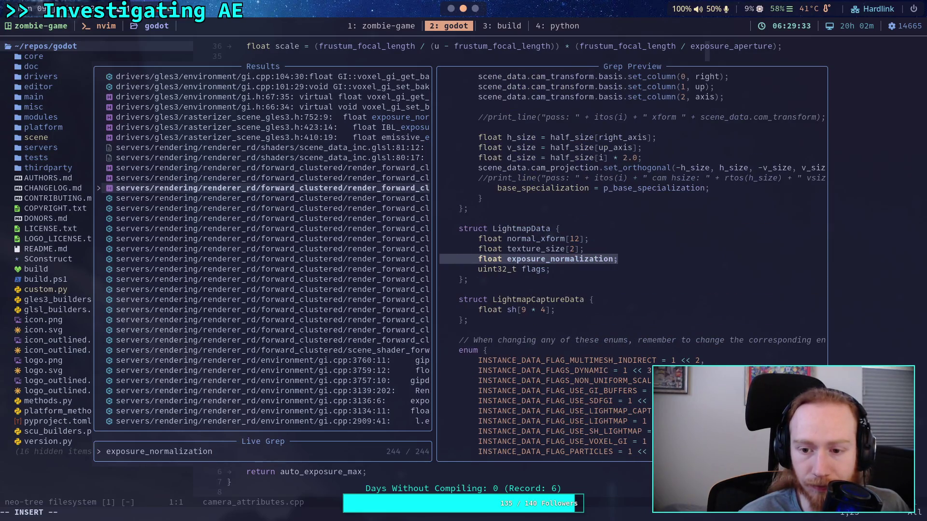
pyautogui.press('Down')
pyautogui.press('Down')
pyautogui.press('Down')
pyautogui.press('Up')
pyautogui.press('Down')
pyautogui.press('Down')
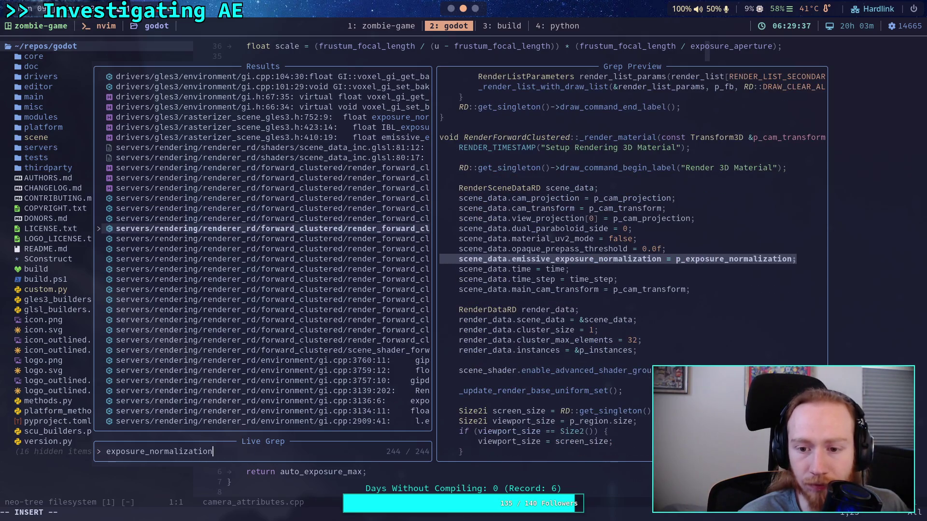
pyautogui.press('Down')
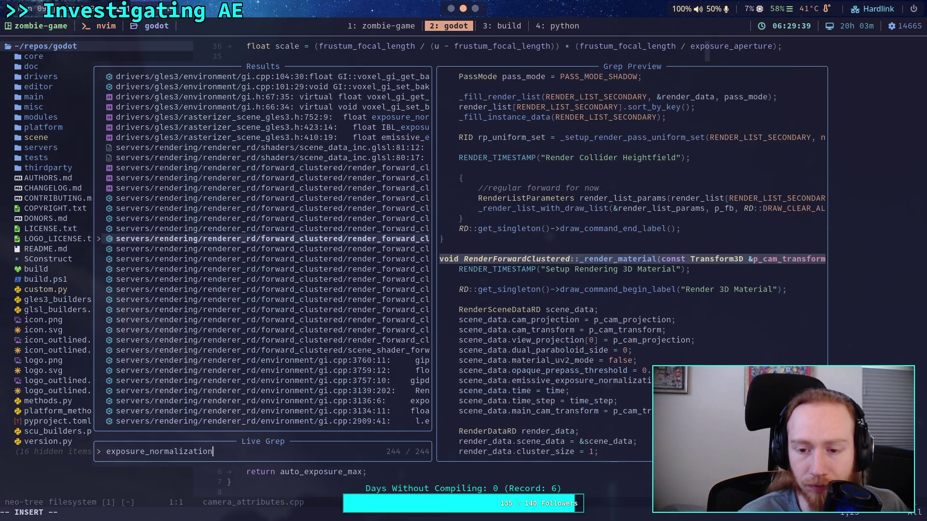
pyautogui.press('Down')
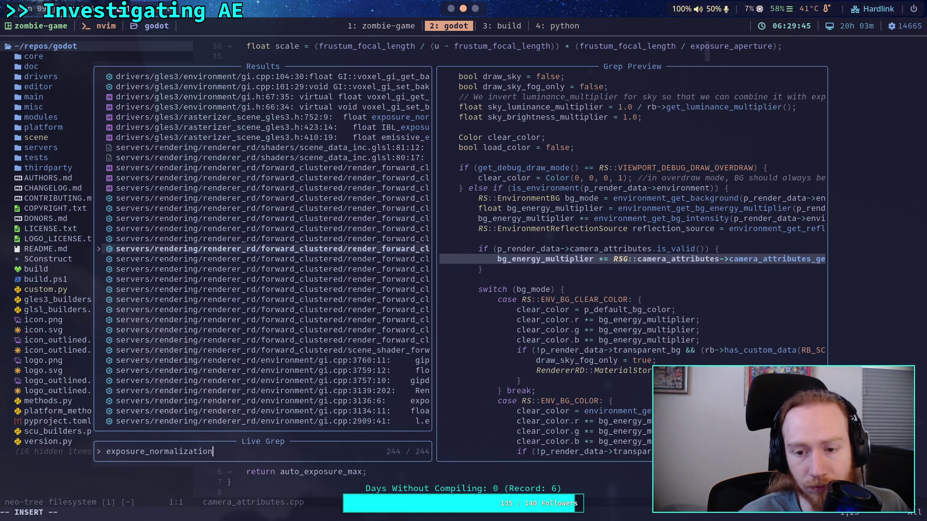
pyautogui.press('Down')
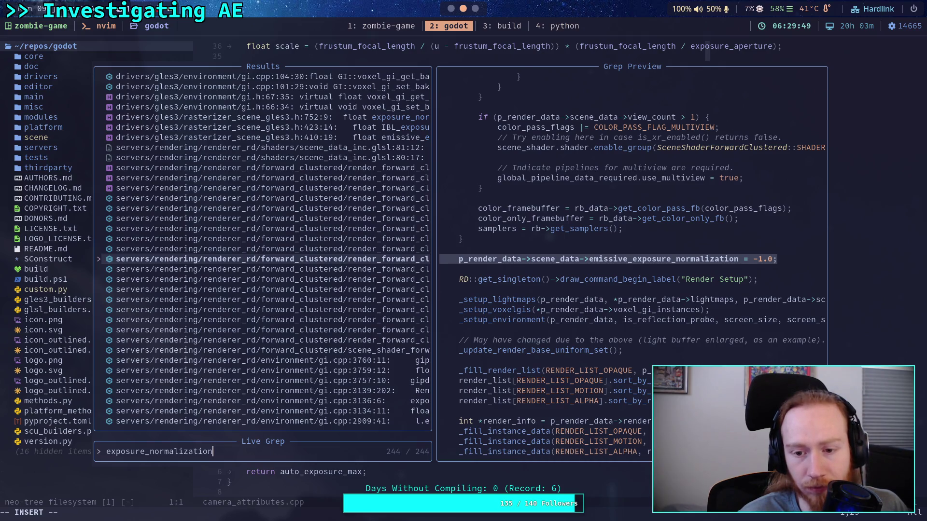
# Step: Review the SDFGI, scene_data_inc and GLES3 matches, then open scene.glsl at line 2306
pyautogui.press('Down')
pyautogui.press('Down')
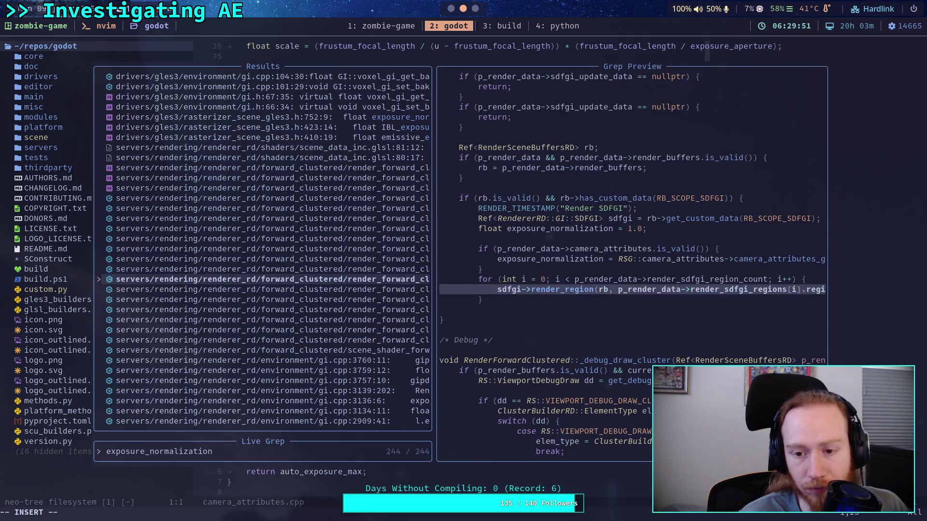
pyautogui.press('Down')
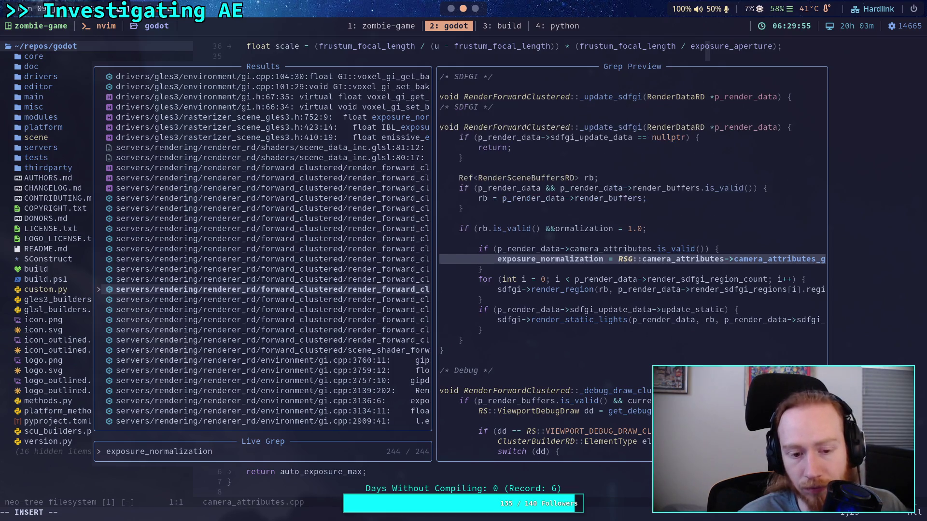
pyautogui.press('Down')
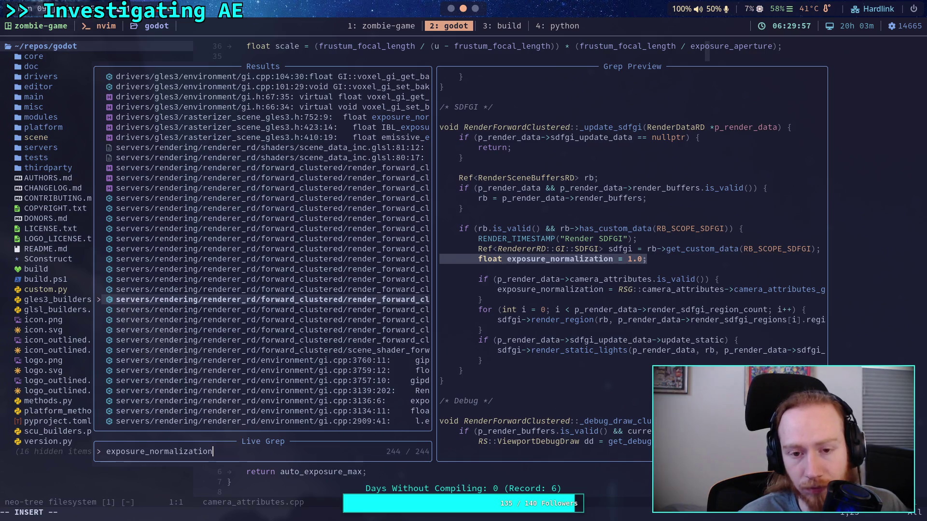
pyautogui.press('Up')
pyautogui.press('Up')
pyautogui.press('Up')
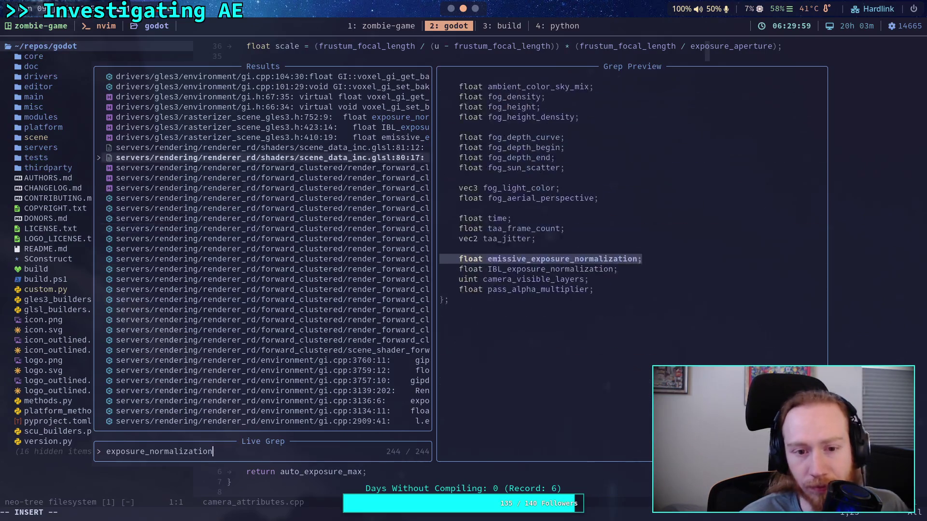
pyautogui.press('Up')
pyautogui.press('Up')
pyautogui.press('Up')
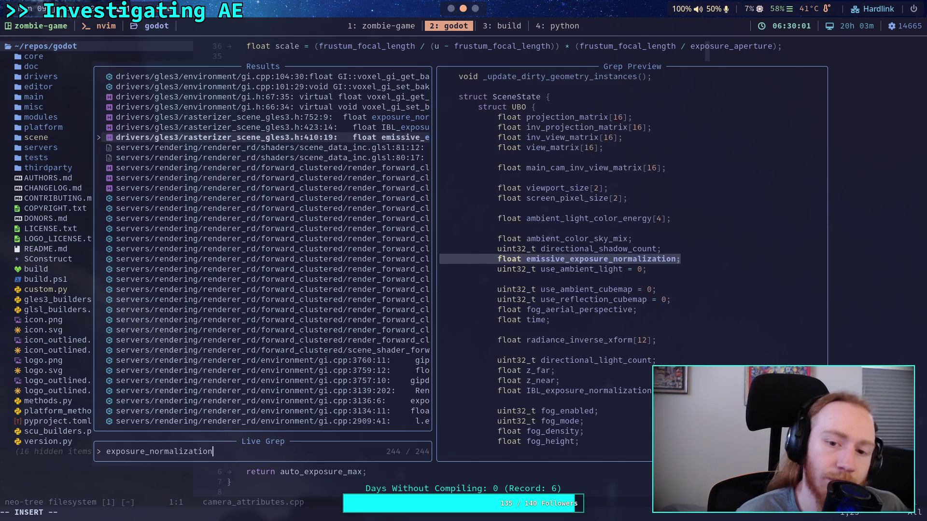
pyautogui.press('Up')
pyautogui.press('Up')
pyautogui.press('Up')
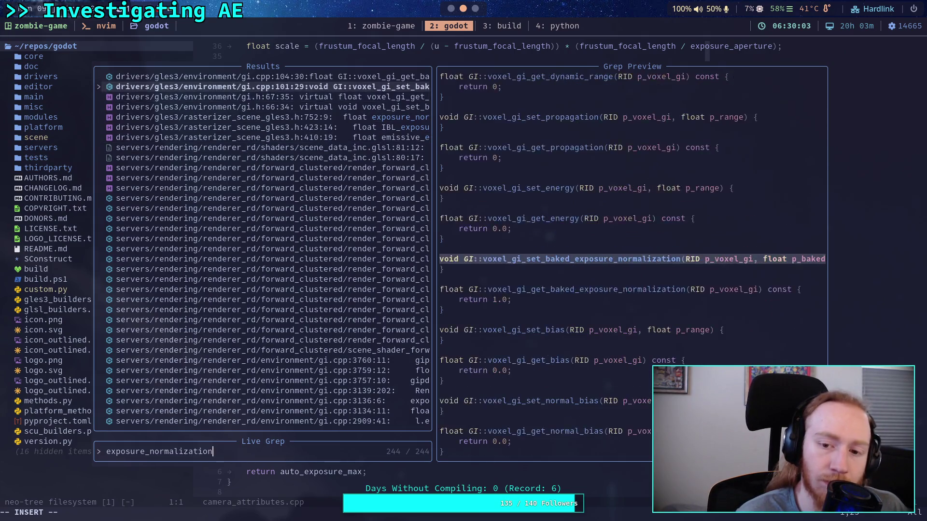
pyautogui.press('Up')
pyautogui.press('Up')
pyautogui.press('Up')
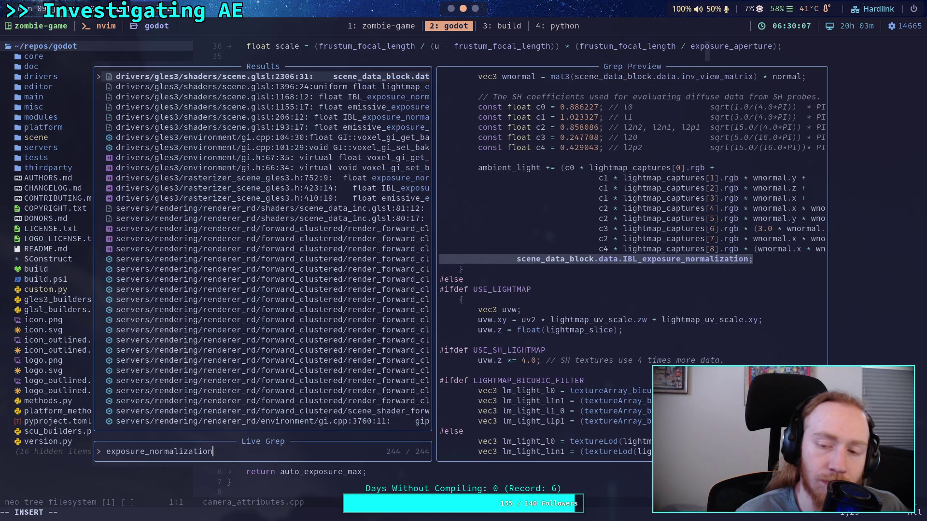
pyautogui.press('Up')
pyautogui.press('Up')
pyautogui.press('Up')
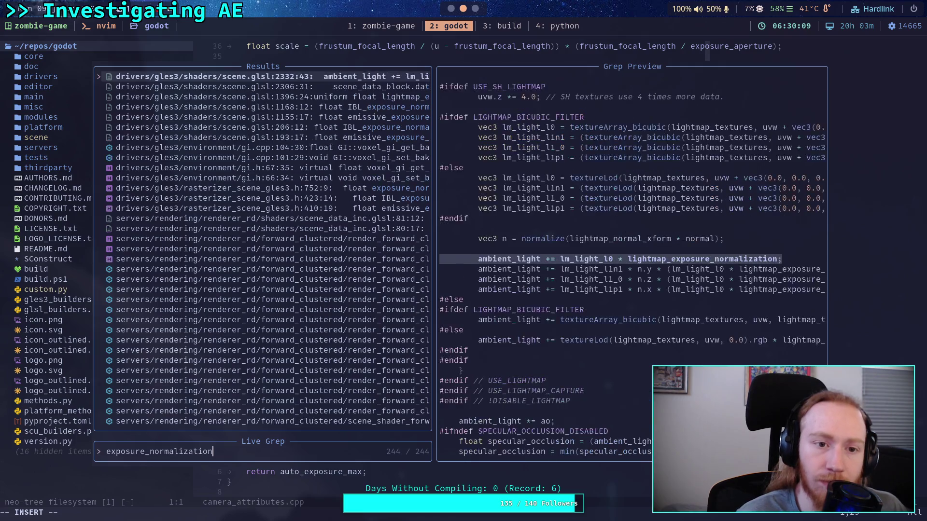
pyautogui.press('Down')
pyautogui.press('Down')
pyautogui.press('Down')
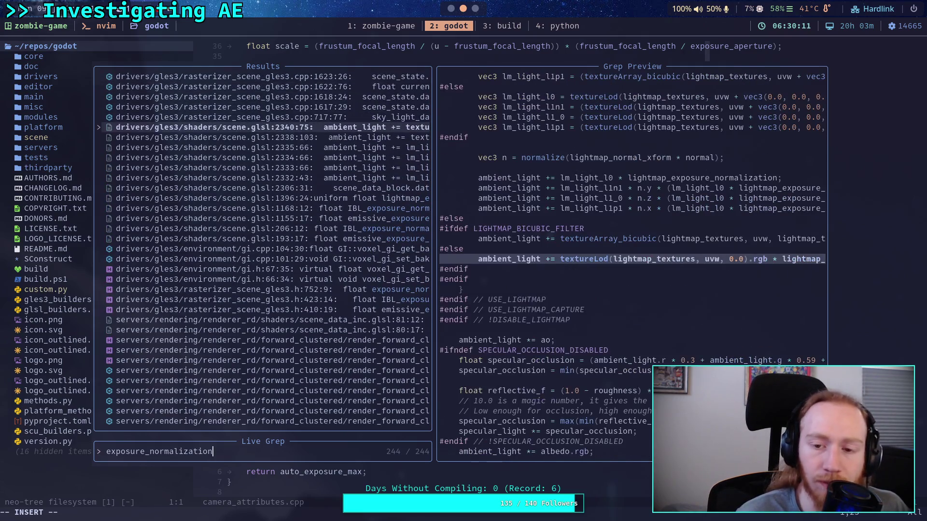
pyautogui.press('Down')
pyautogui.press('Down')
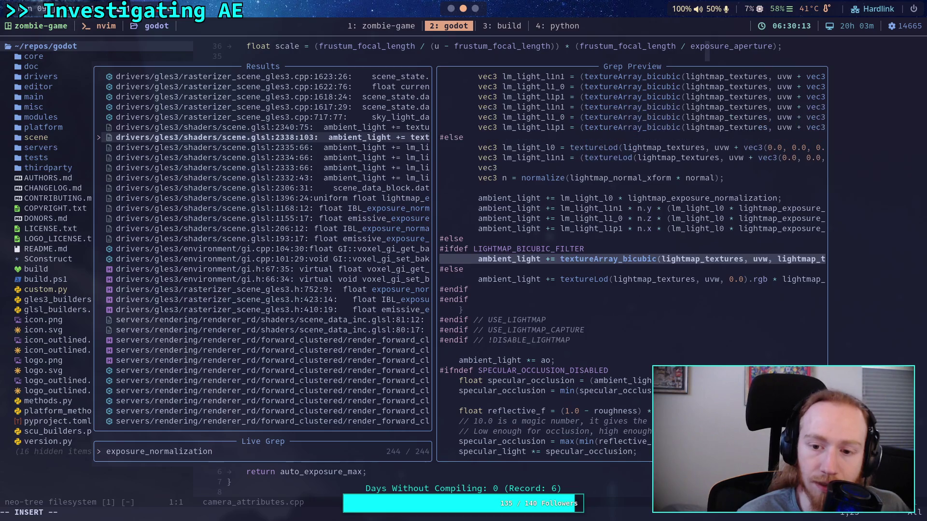
pyautogui.press('Down')
pyautogui.press('Down')
pyautogui.press('Down')
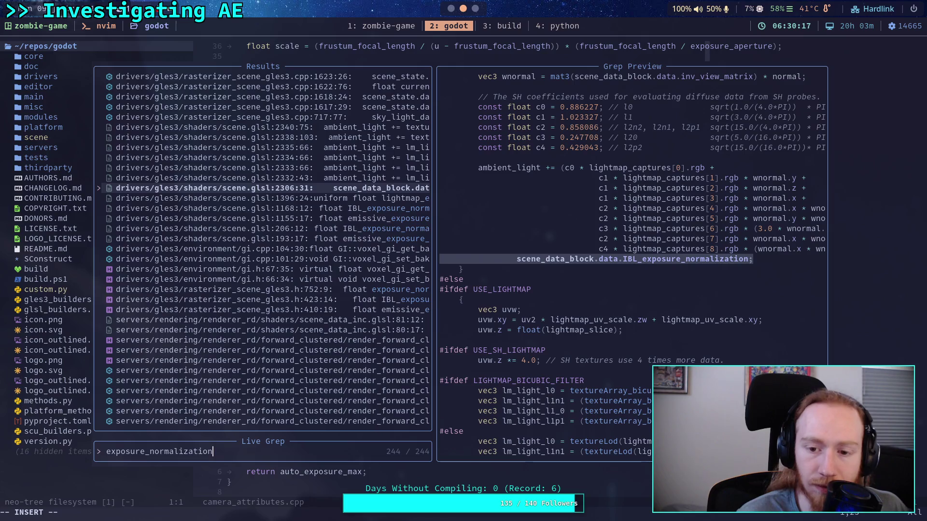
pyautogui.press('Return')
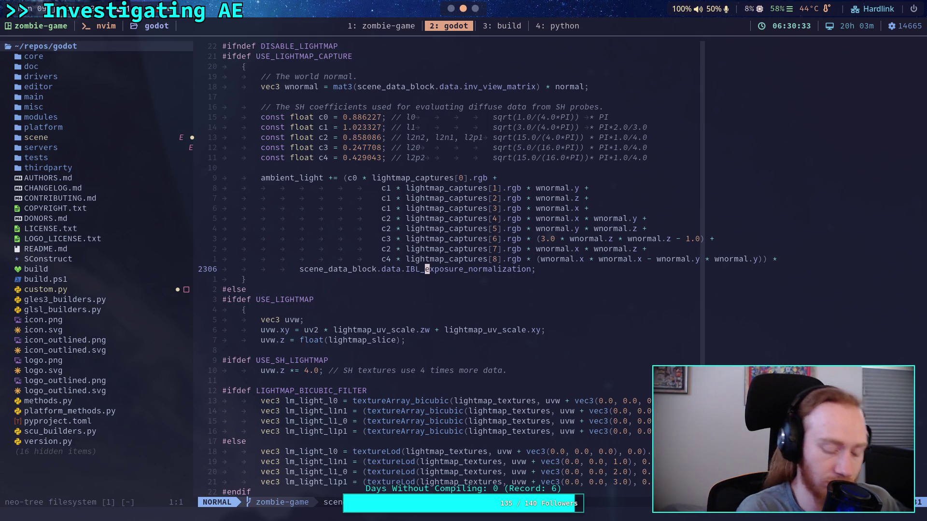
# Step: Rerun the live grep for 'exposure_normalization' and preview camera_attributes.cpp and forward_clustered shader matches
pyautogui.press('space')
pyautogui.write('fgexposure_no')
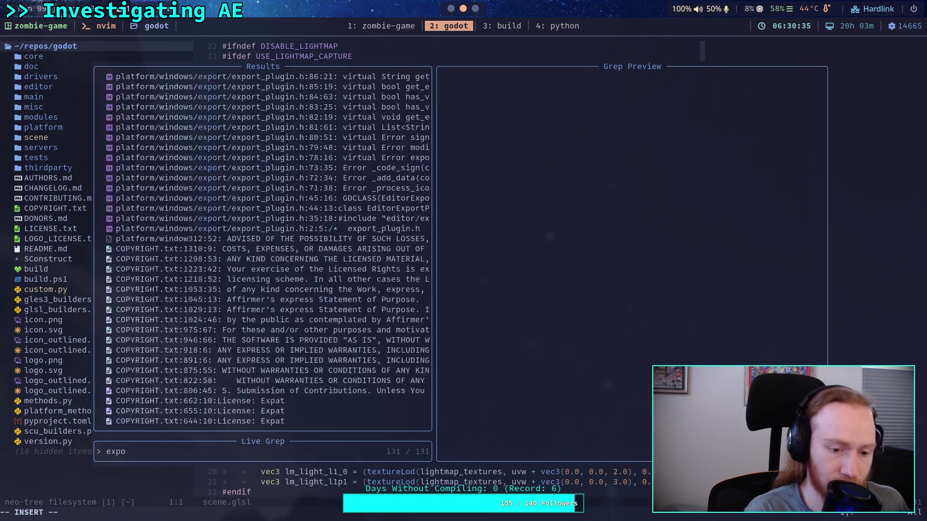
pyautogui.write('rmalization')
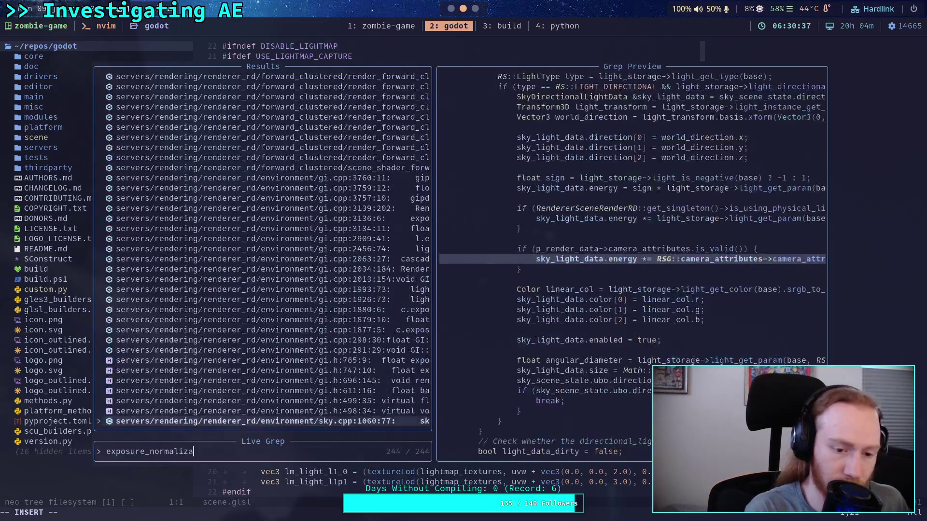
pyautogui.press('Up')
pyautogui.press('Up')
pyautogui.press('Up')
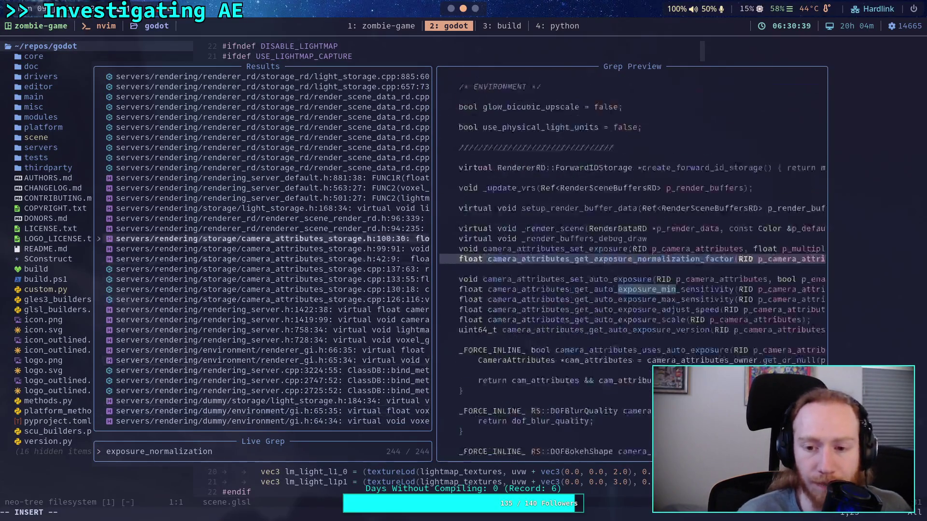
pyautogui.press('Up')
pyautogui.press('Up')
pyautogui.press('Up')
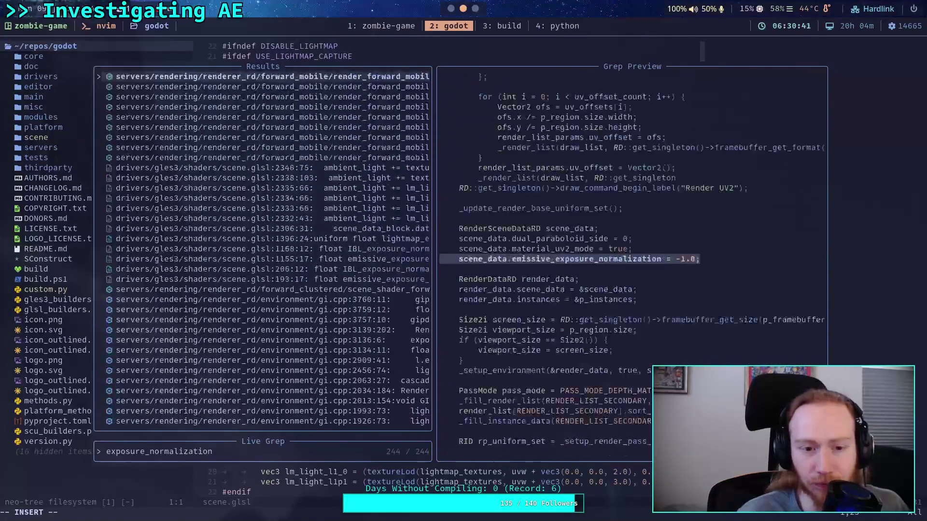
pyautogui.press('Up')
pyautogui.press('Up')
pyautogui.press('Up')
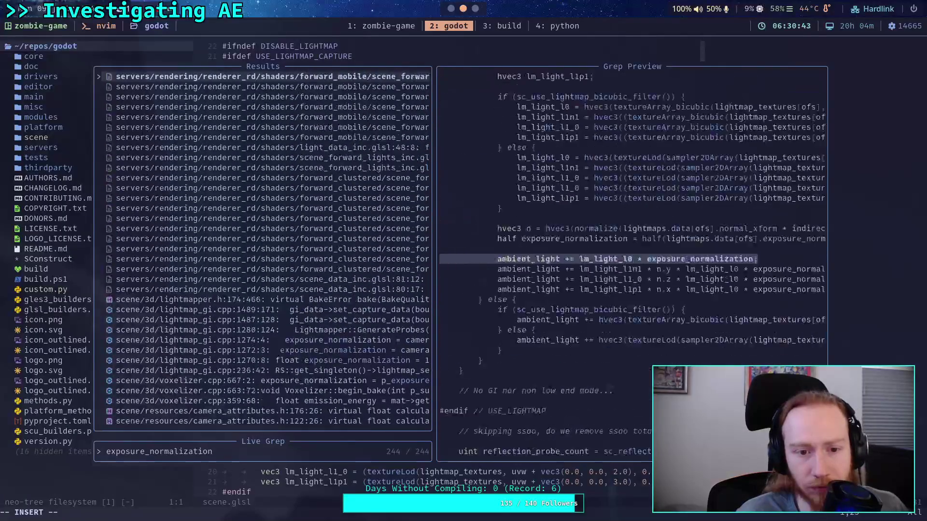
pyautogui.press('Down')
pyautogui.press('Down')
pyautogui.press('Down')
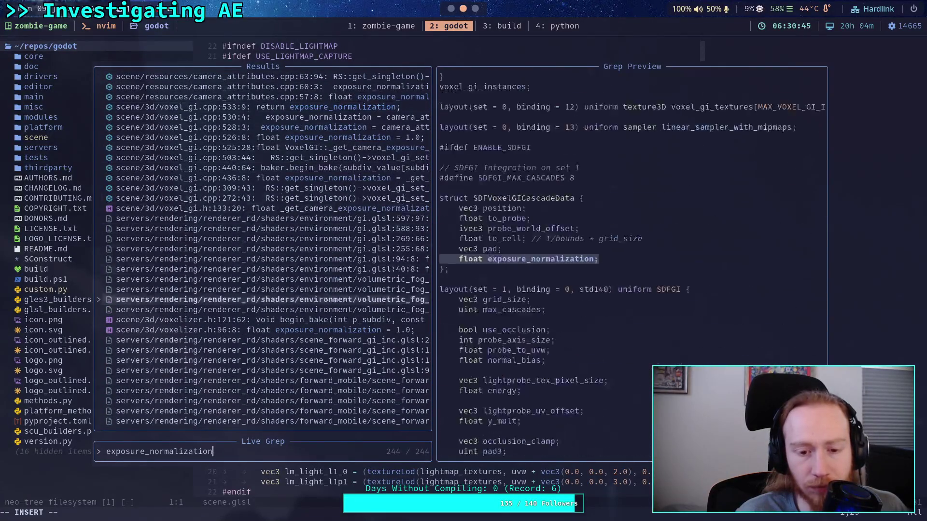
pyautogui.press('Up')
pyautogui.press('Up')
pyautogui.press('Up')
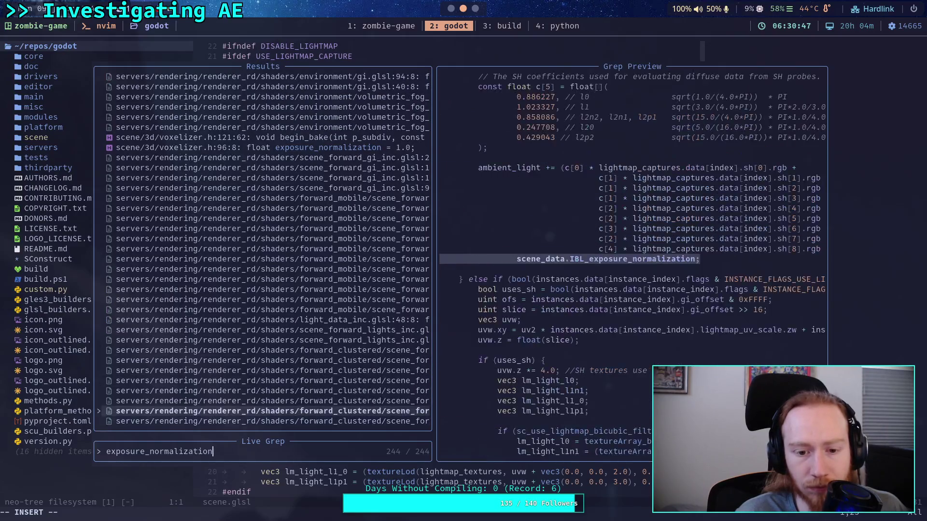
pyautogui.press('Up')
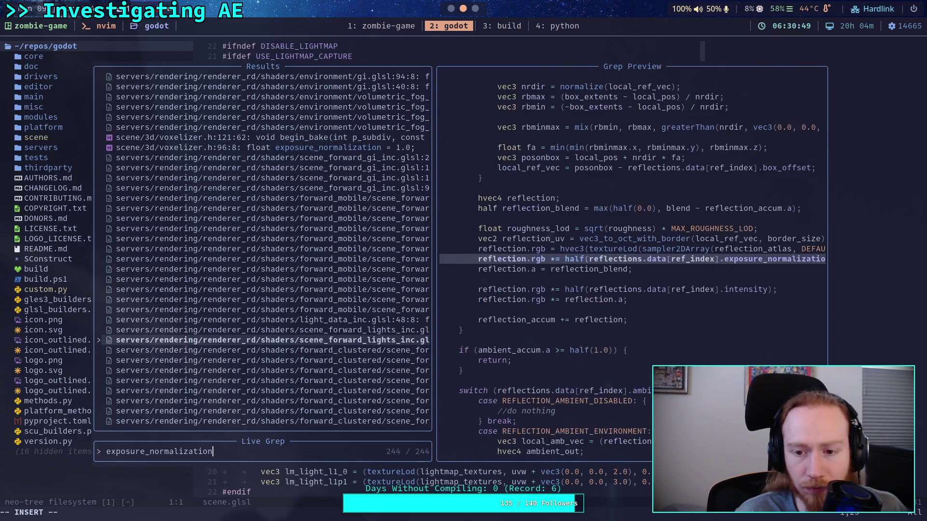
pyautogui.press('Up')
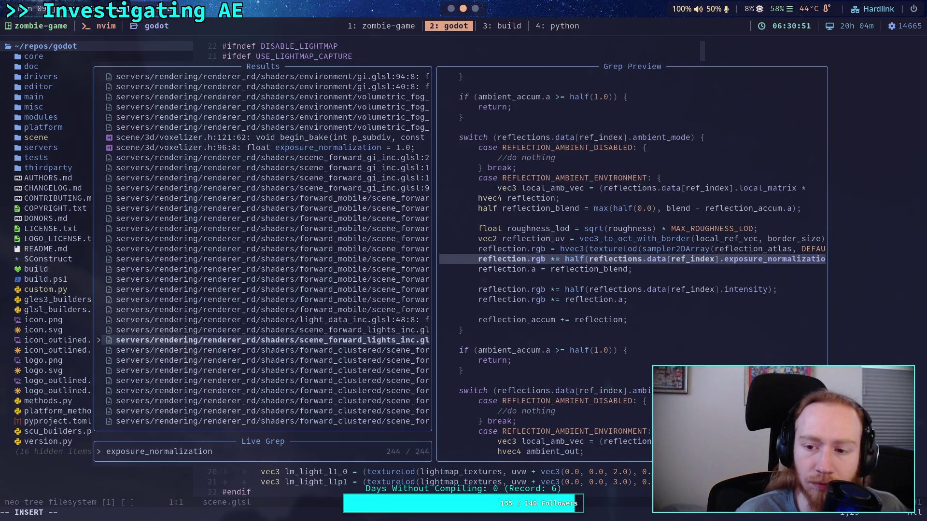
pyautogui.press('Down')
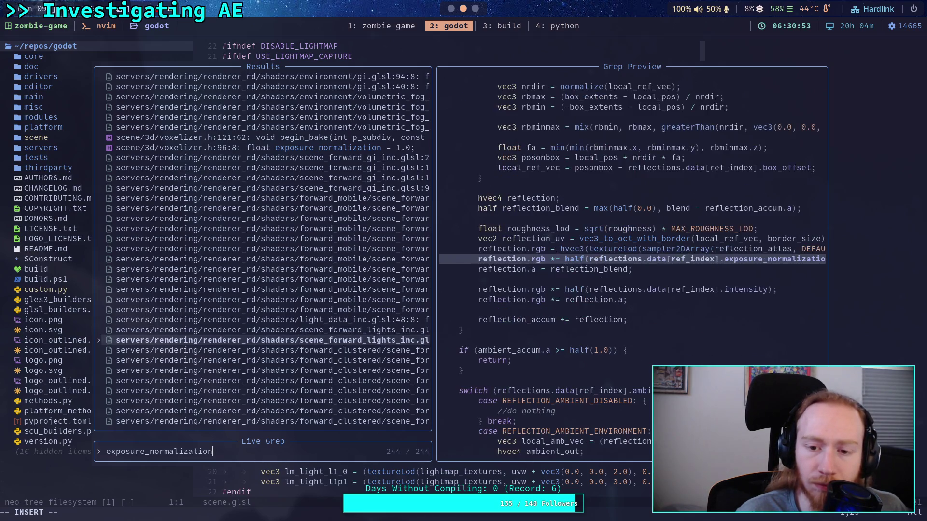
pyautogui.press('Up')
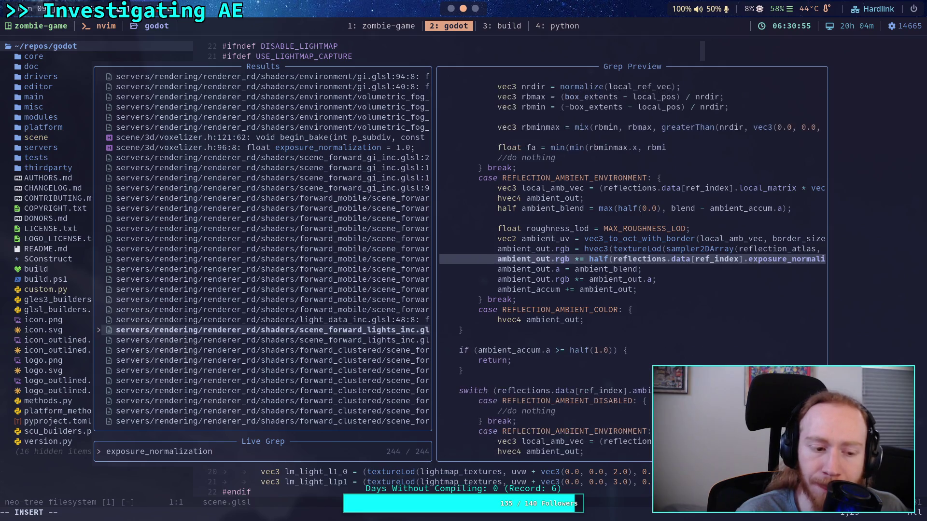
pyautogui.press('Down')
pyautogui.press('Down')
pyautogui.press('Down')
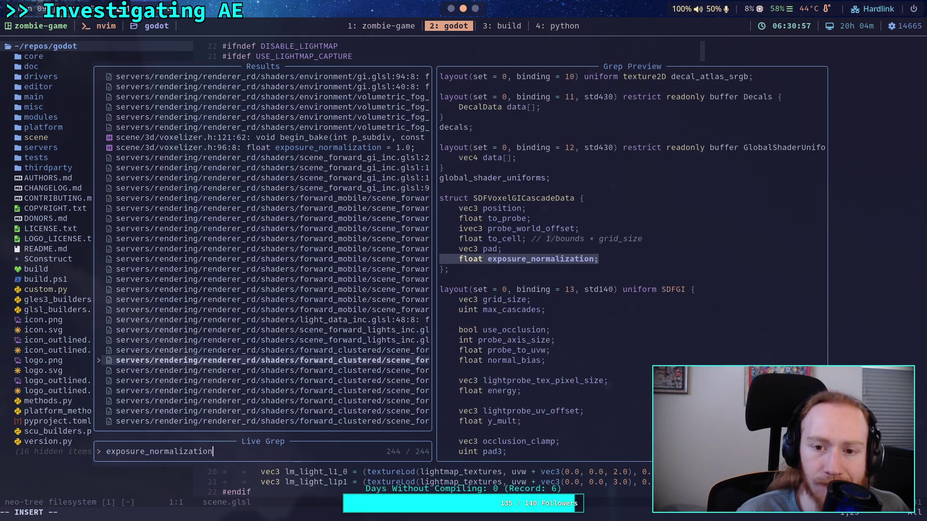
pyautogui.press('Down')
pyautogui.press('Down')
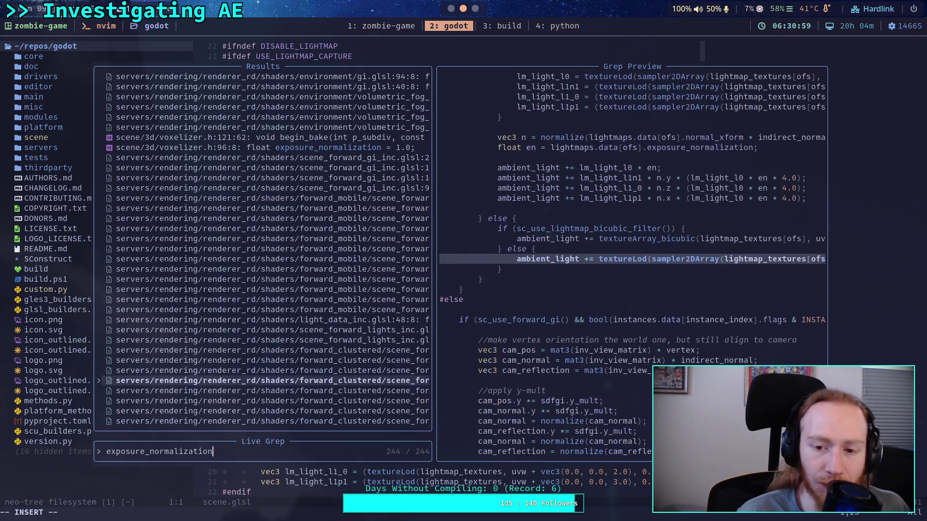
pyautogui.press('Down')
pyautogui.press('Down')
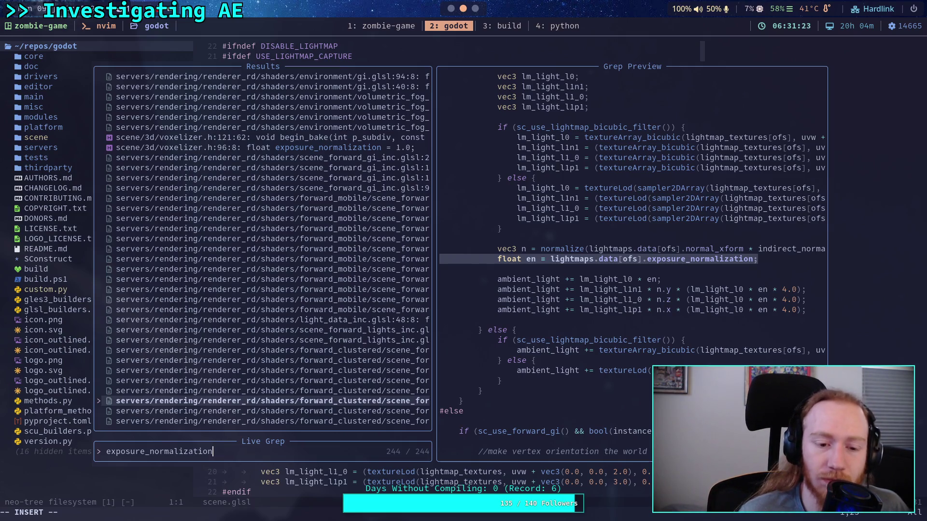
pyautogui.press('Down')
pyautogui.press('Down')
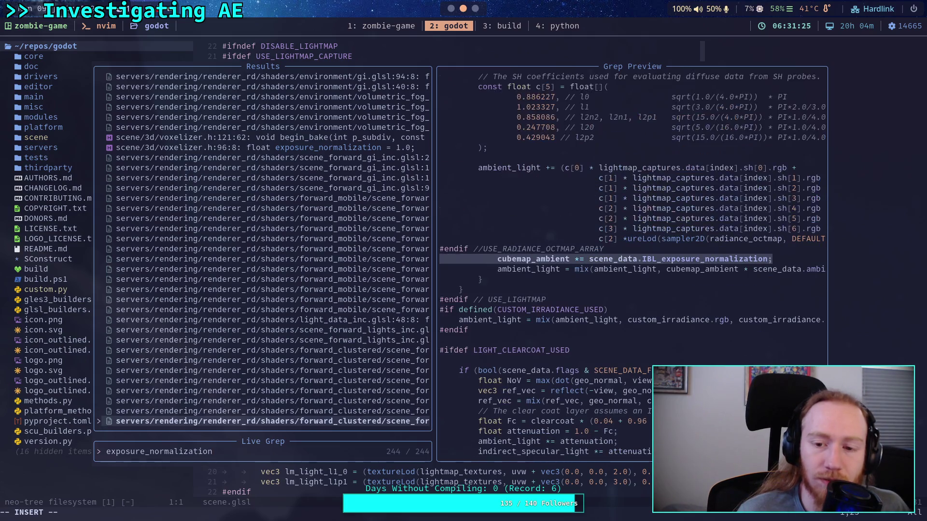
# Step: Review the lightmap, reflection, ReflectionData and emissive matches, then return to the Godot editor
pyautogui.press('Up')
pyautogui.press('Up')
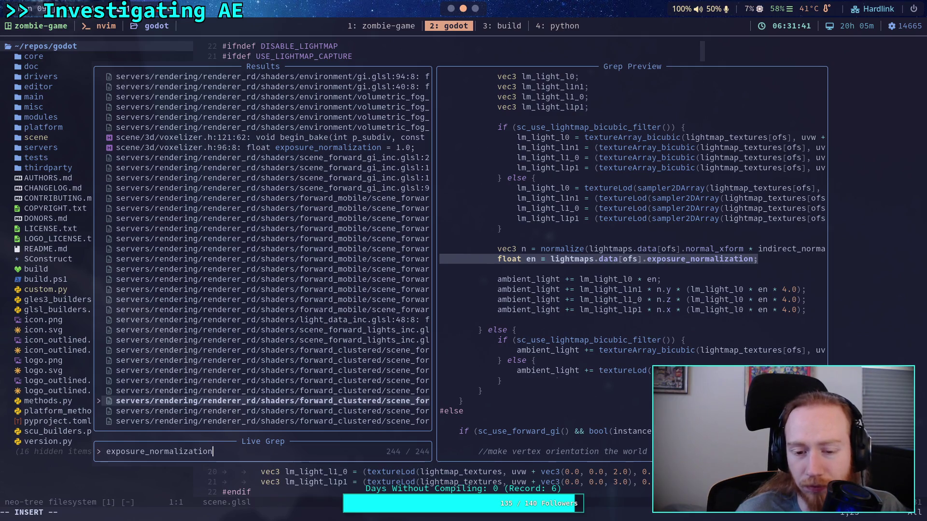
pyautogui.press('Down')
pyautogui.press('Down')
pyautogui.press('Up')
pyautogui.press('Up')
pyautogui.press('Up')
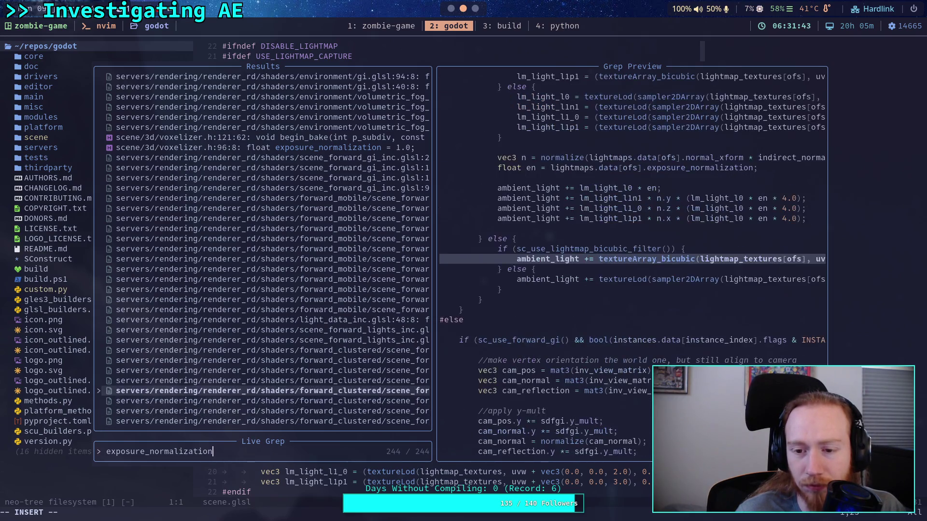
pyautogui.press('Up')
pyautogui.press('Up')
pyautogui.press('Up')
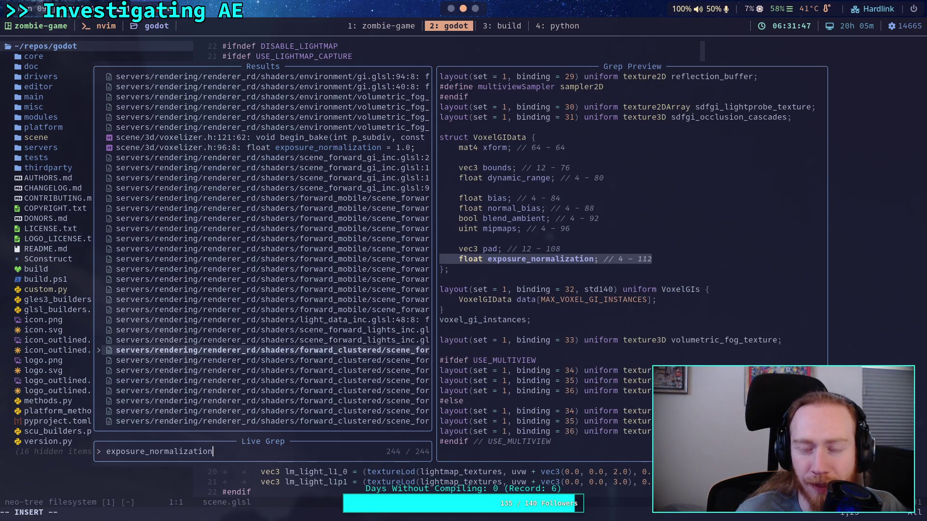
pyautogui.press('Up')
pyautogui.press('Up')
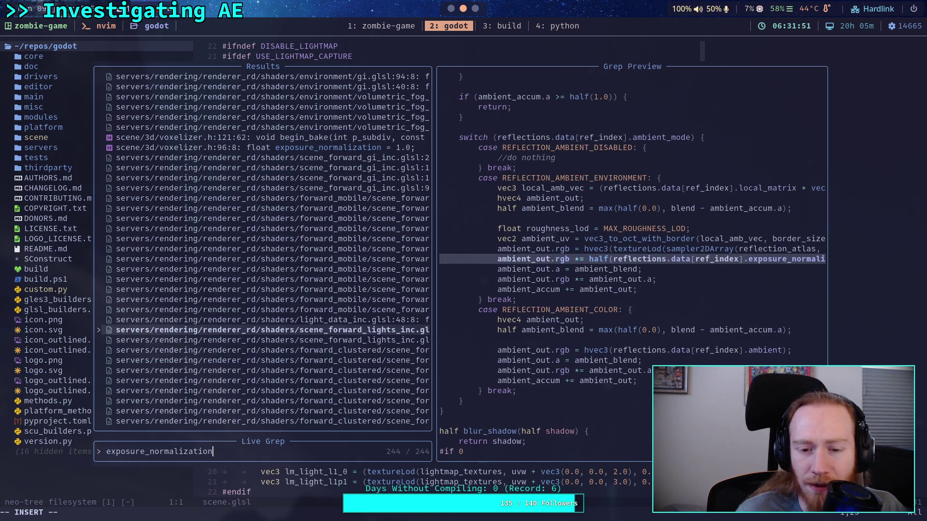
pyautogui.press('Up')
pyautogui.press('Up')
pyautogui.press('Up')
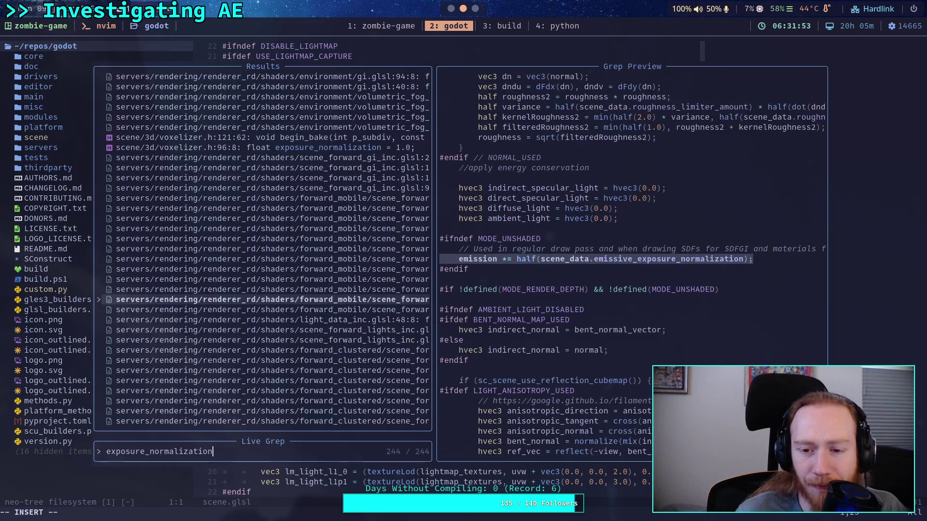
pyautogui.press('Up')
pyautogui.press('Up')
pyautogui.press('Up')
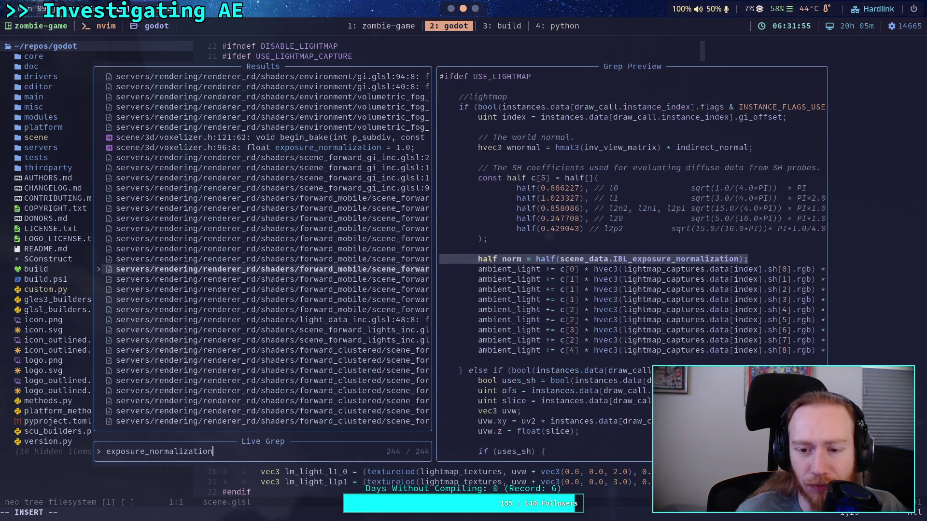
pyautogui.press('Up')
pyautogui.press('Up')
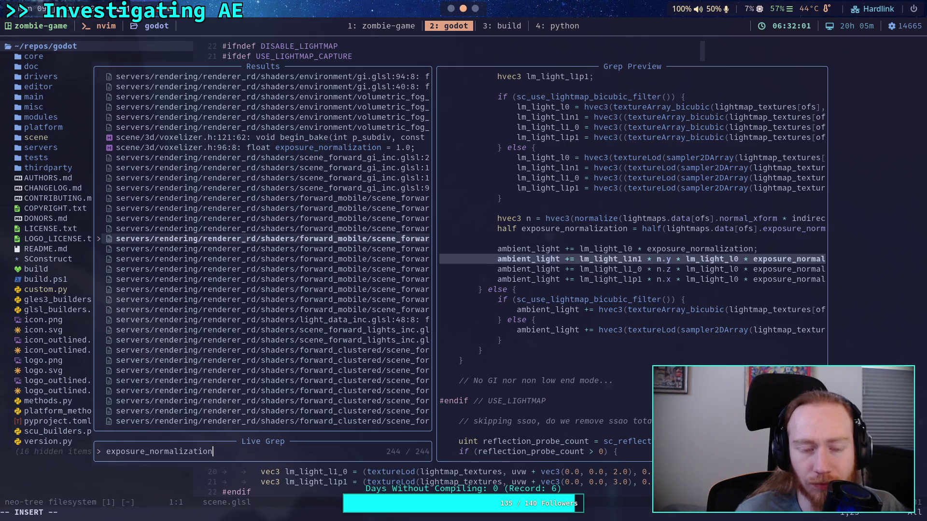
pyautogui.hotkey('alt', 'Tab')
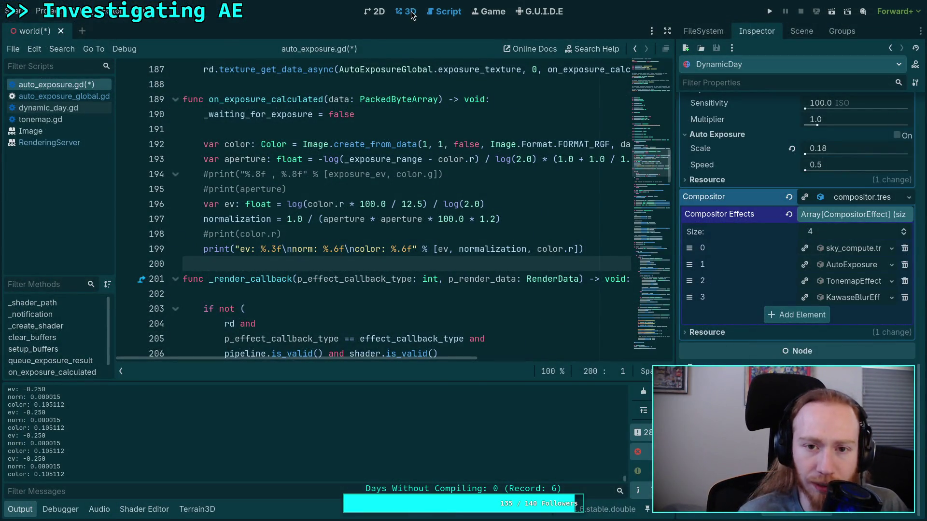
# Step: Set DynamicDay's Initial Time to 0.94363 for night and look around the dark 3D scene
pyautogui.hotkey('ctrl', 'F2')
pyautogui.scroll(15, 726, 239)
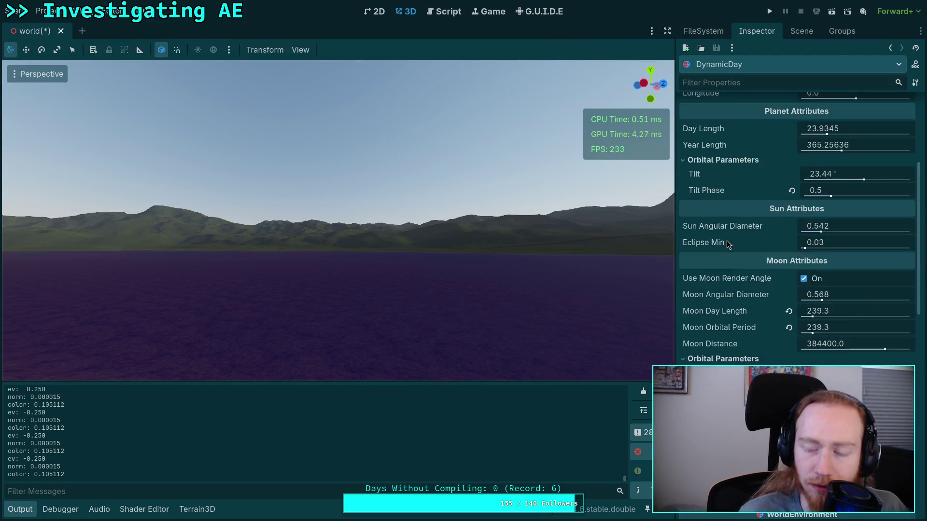
pyautogui.moveTo(877, 161); pyautogui.dragTo(904, 159)
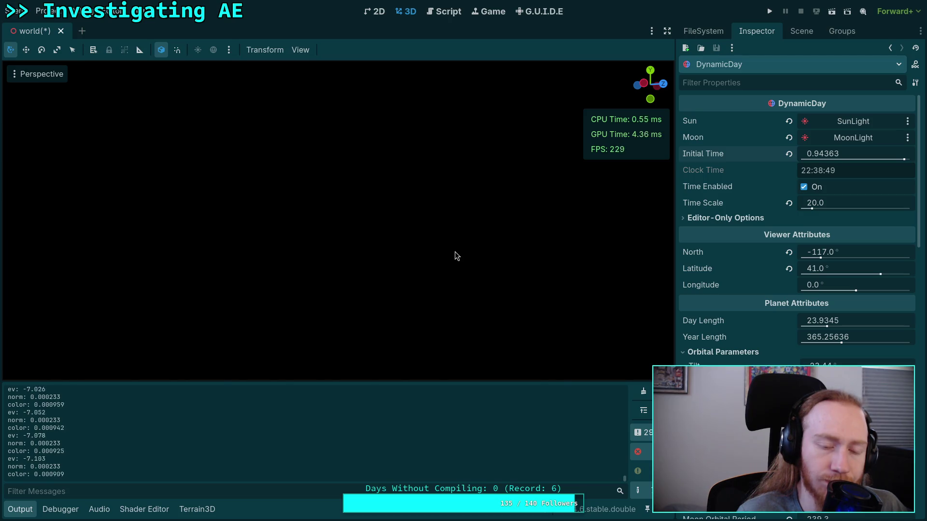
pyautogui.moveTo(449, 258); pyautogui.dragTo(487, 246)
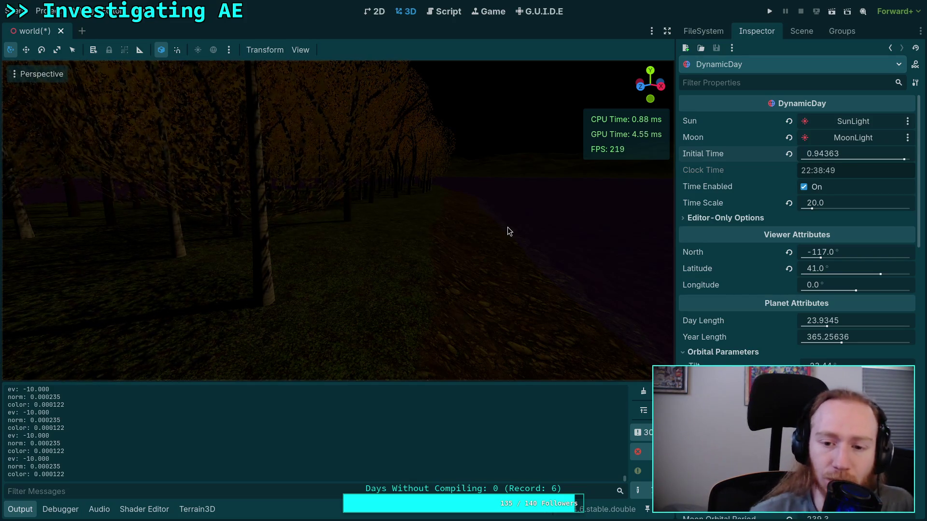
# Step: Freelook across the night forest, up to the moon and down to the road, then return to Neovim
pyautogui.moveTo(507, 227)
pyautogui.mouseDown()
pyautogui.moveTo(555, 227)
pyautogui.moveTo(473, 232)
pyautogui.moveTo(468, 213)
pyautogui.mouseUp()
pyautogui.moveTo(462, 246)
pyautogui.mouseDown()
pyautogui.moveTo(462, 226)
pyautogui.moveTo(462, 261)
pyautogui.mouseUp()
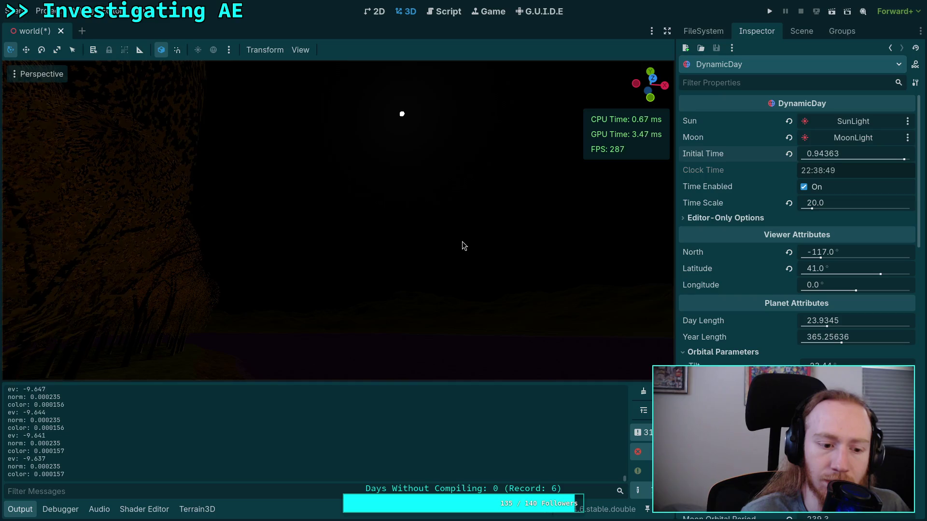
pyautogui.moveTo(462, 242)
pyautogui.mouseDown()
pyautogui.moveTo(463, 261)
pyautogui.moveTo(428, 271)
pyautogui.moveTo(444, 256)
pyautogui.moveTo(416, 304)
pyautogui.moveTo(416, 294)
pyautogui.moveTo(434, 289)
pyautogui.moveTo(420, 270)
pyautogui.moveTo(425, 289)
pyautogui.moveTo(422, 280)
pyautogui.moveTo(413, 300)
pyautogui.moveTo(424, 300)
pyautogui.mouseUp()
pyautogui.moveTo(378, 279)
pyautogui.mouseDown()
pyautogui.moveTo(342, 283)
pyautogui.moveTo(403, 275)
pyautogui.moveTo(408, 241)
pyautogui.mouseUp()
pyautogui.moveTo(407, 274); pyautogui.dragTo(413, 269)
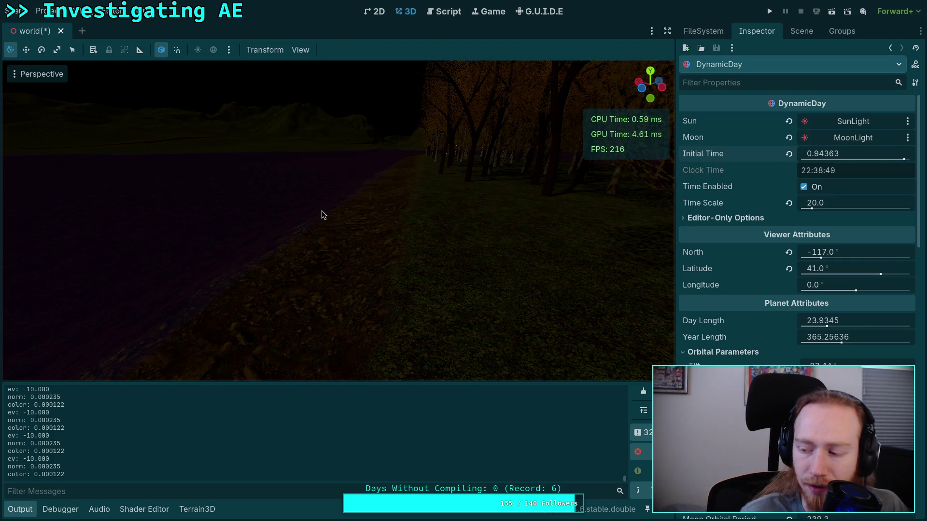
pyautogui.moveTo(404, 254)
pyautogui.mouseDown()
pyautogui.moveTo(576, 320)
pyautogui.moveTo(569, 338)
pyautogui.moveTo(559, 314)
pyautogui.moveTo(549, 323)
pyautogui.moveTo(560, 352)
pyautogui.moveTo(403, 227)
pyautogui.mouseUp()
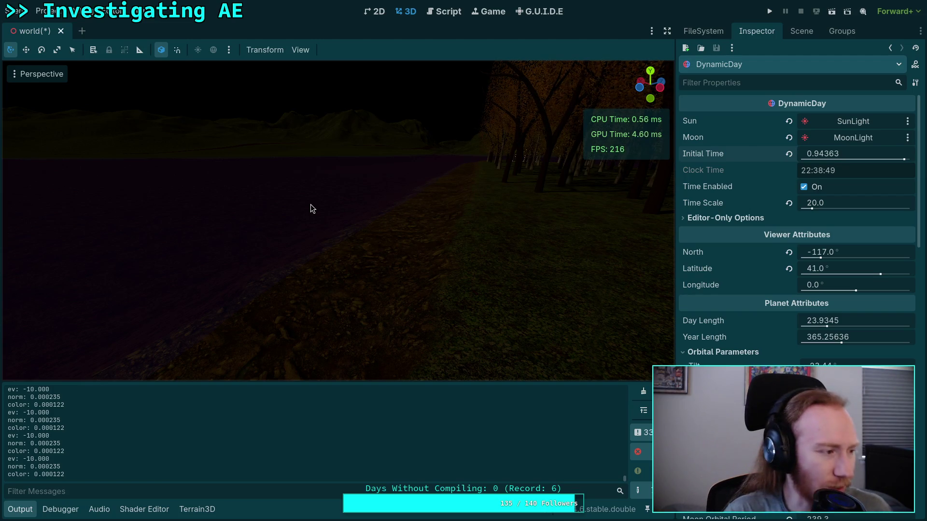
pyautogui.press('super+2')
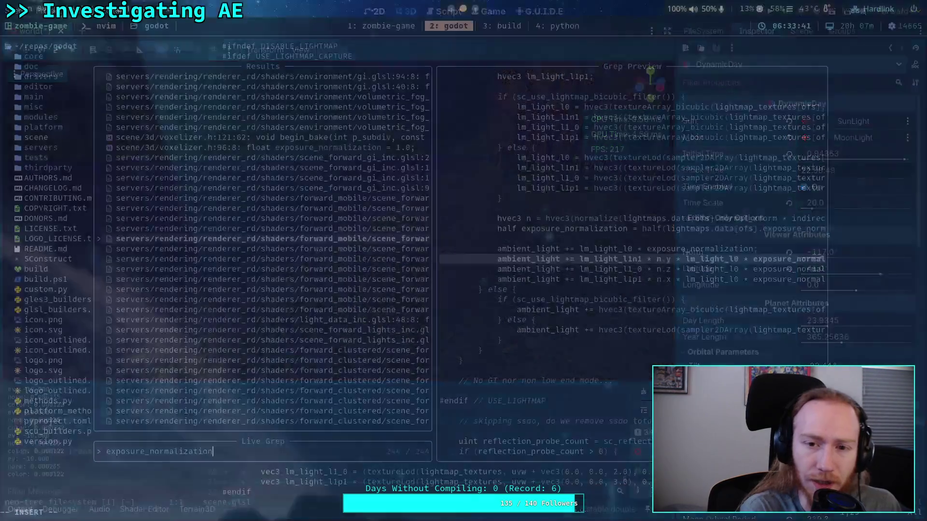
# Step: Read the Params push-constant block at the top of the zombie-game auto_exposure.glsl, then return to Godot
pyautogui.click(366, 27)
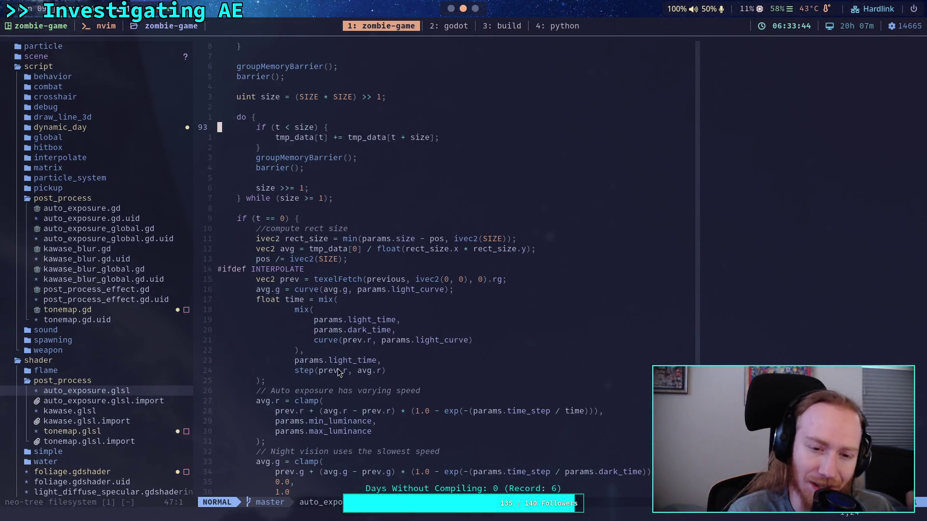
pyautogui.scroll(-2, 362, 364)
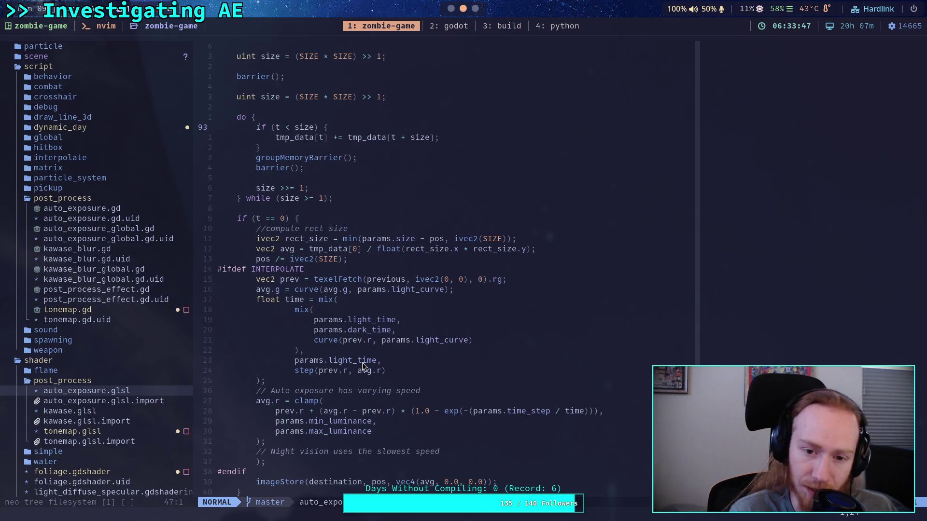
pyautogui.scroll(20, 362, 363)
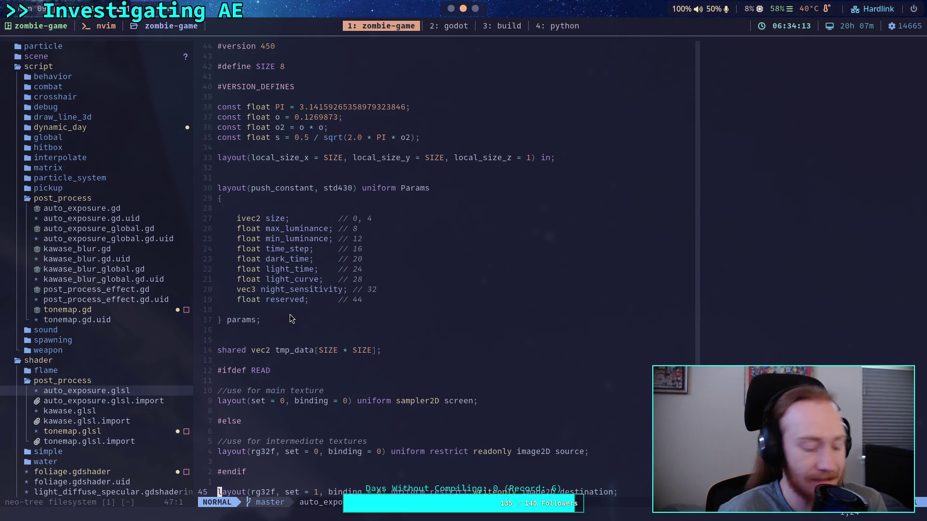
pyautogui.press('super+2')
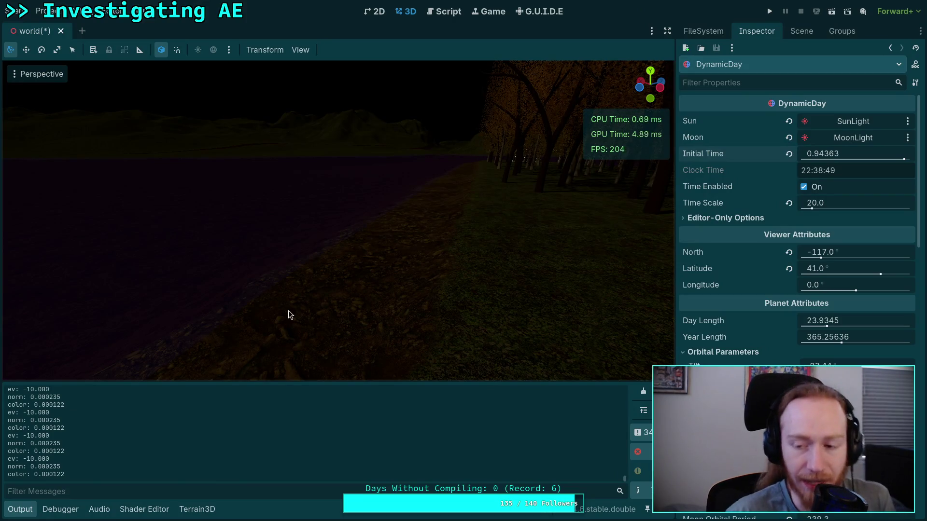
# Step: Comment out the set_exposure call on line 228 of the auto exposure script and save
pyautogui.click(441, 16)
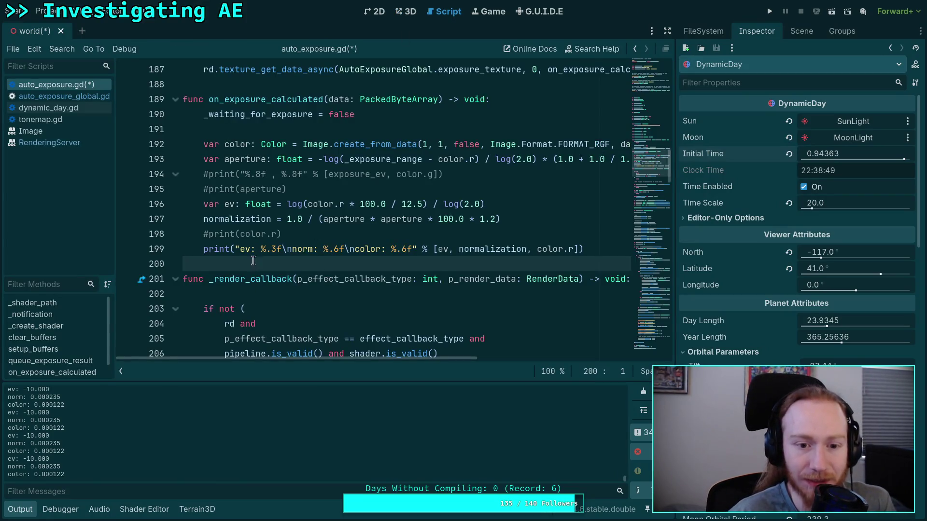
pyautogui.scroll(-10, 255, 261)
pyautogui.scroll(4, 210, 223)
pyautogui.click(206, 236)
pyautogui.write('#')
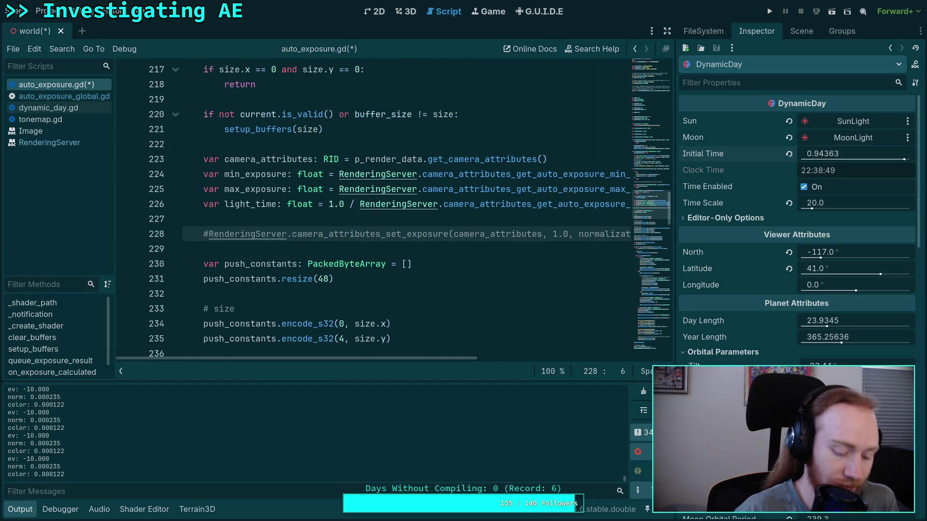
pyautogui.hotkey('ctrl', 's')
# Step: In the forest scene, set the camera aperture to 9.0 f-stop and drag Initial Time toward afternoon
pyautogui.hotkey('ctrl', 'F2')
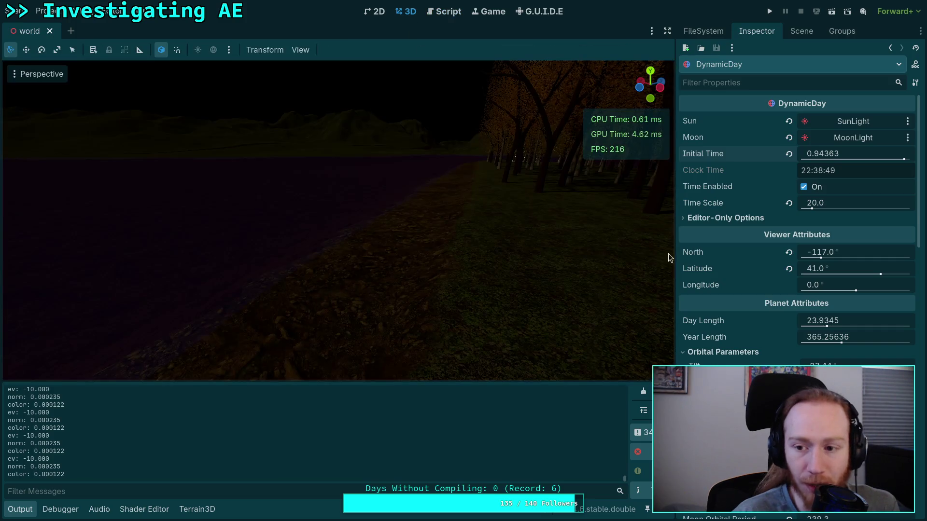
pyautogui.scroll(-5, 762, 275)
pyautogui.scroll(-4, 754, 292)
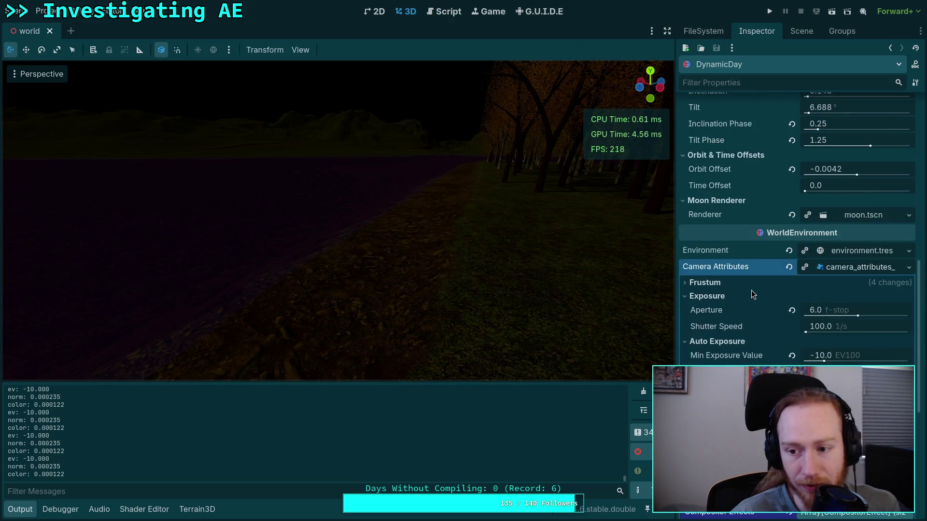
pyautogui.moveTo(830, 310); pyautogui.dragTo(845, 310)
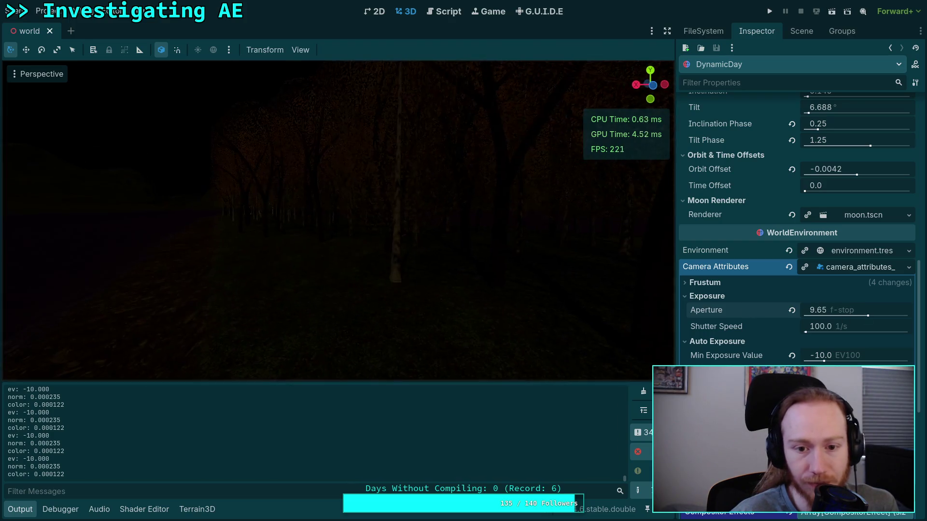
pyautogui.moveTo(845, 313); pyautogui.dragTo(848, 311)
pyautogui.click(848, 311)
pyautogui.write('9')
pyautogui.press('Return')
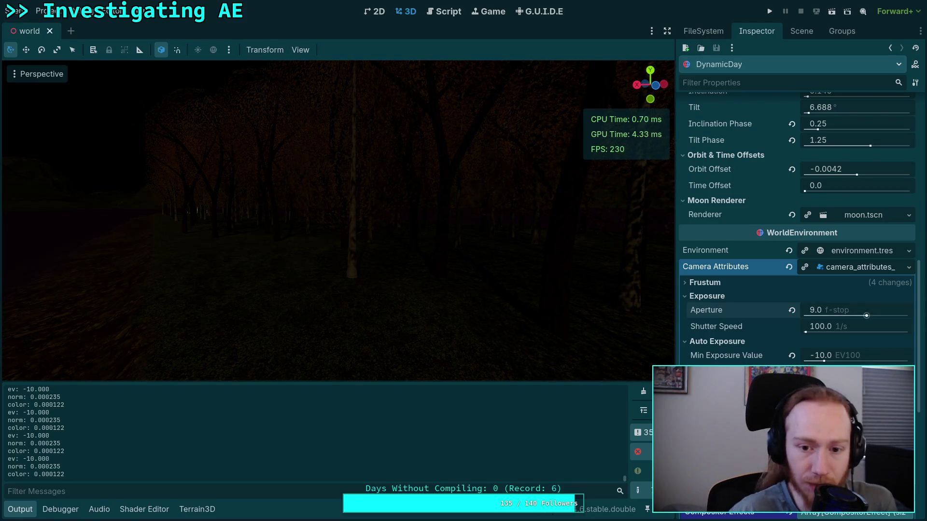
pyautogui.scroll(10, 767, 359)
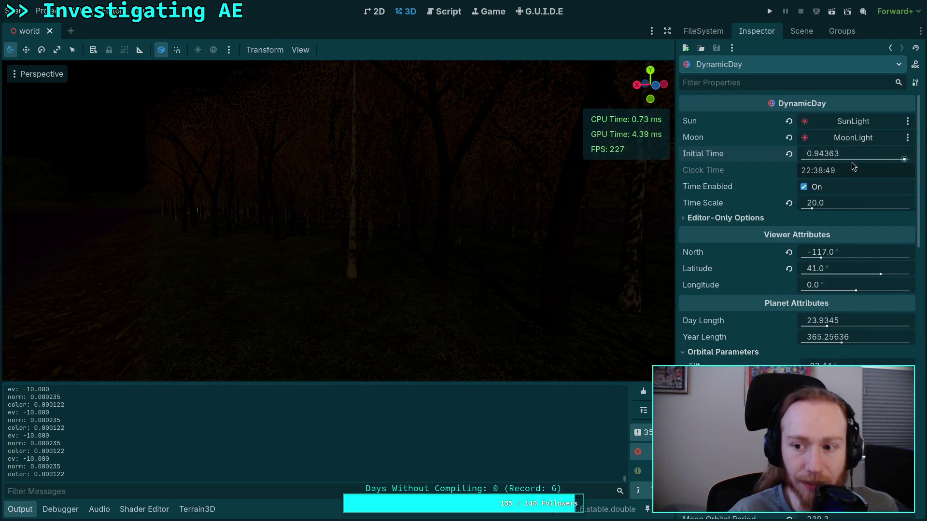
pyautogui.moveTo(896, 155); pyautogui.dragTo(864, 159)
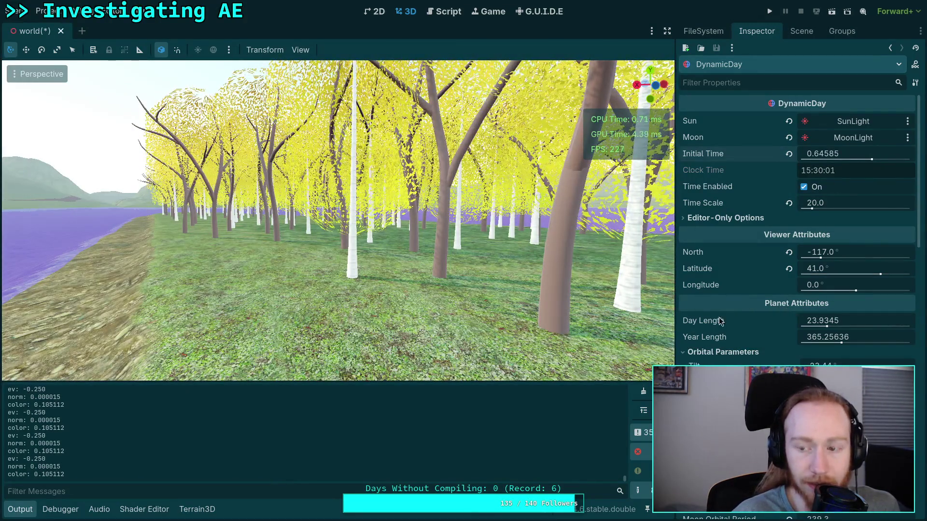
# Step: Turn the daylight view toward the lake and mountains, then drag the Aperture to 5.12
pyautogui.scroll(-3, 737, 318)
pyautogui.scroll(-9, 737, 317)
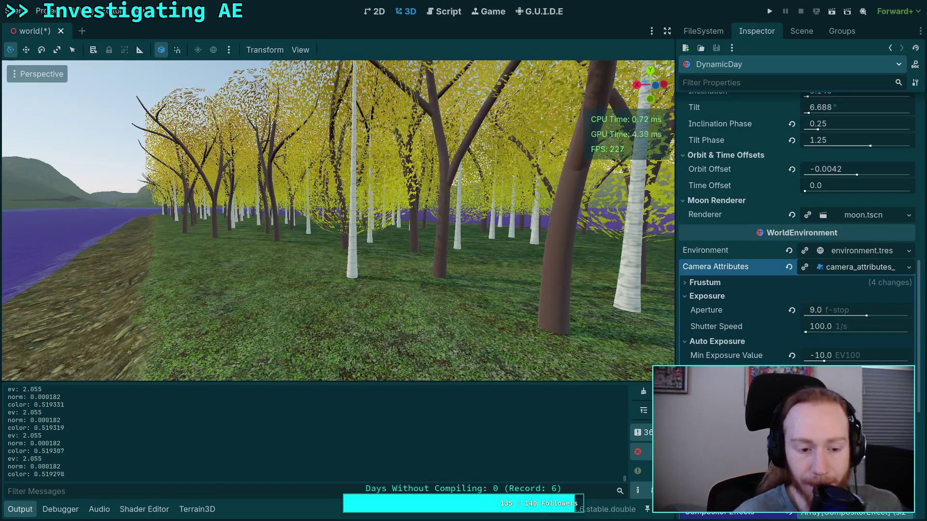
pyautogui.scroll(15, 725, 351)
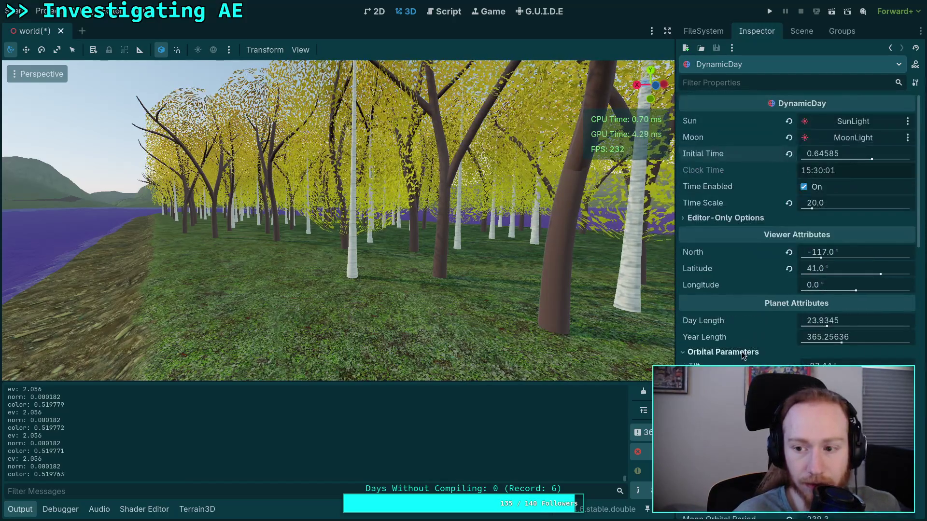
pyautogui.scroll(-5, 767, 340)
pyautogui.scroll(-6, 762, 333)
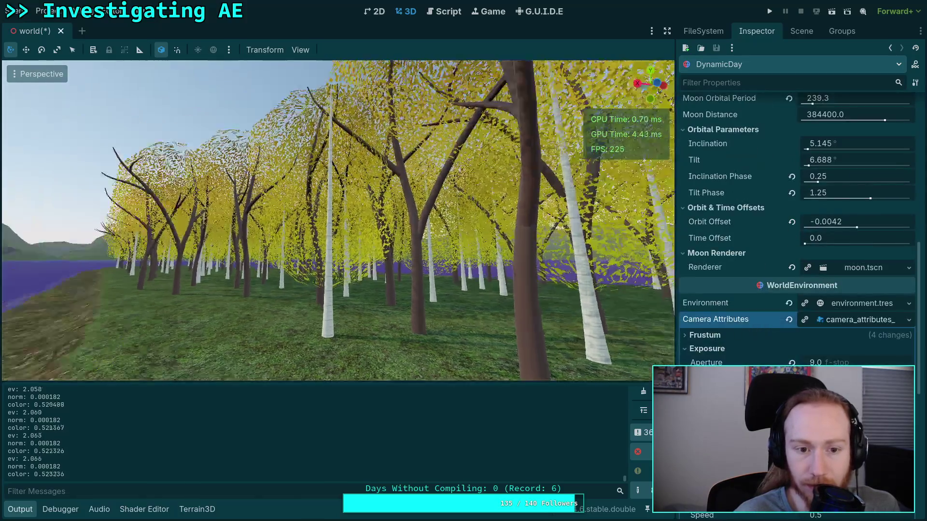
pyautogui.moveTo(555, 299)
pyautogui.mouseDown()
pyautogui.moveTo(471, 299)
pyautogui.moveTo(436, 282)
pyautogui.mouseUp()
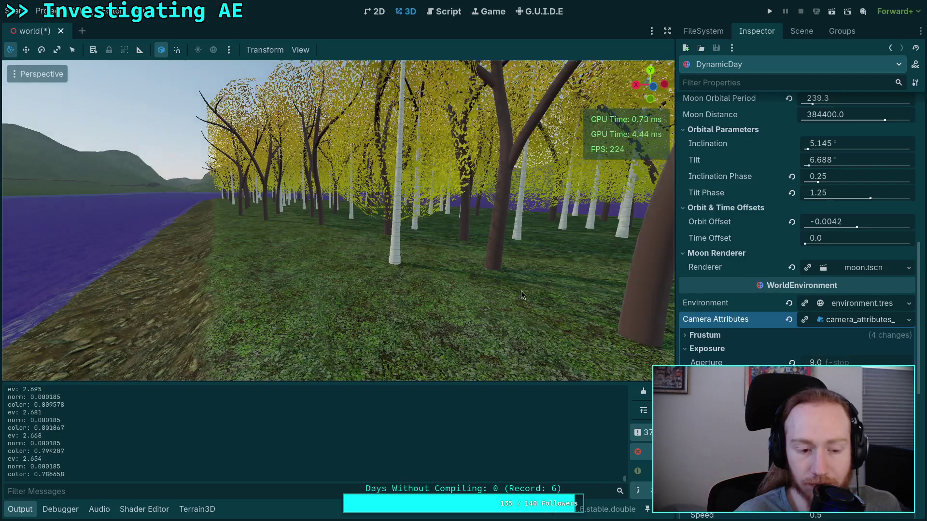
pyautogui.moveTo(525, 290); pyautogui.dragTo(502, 291)
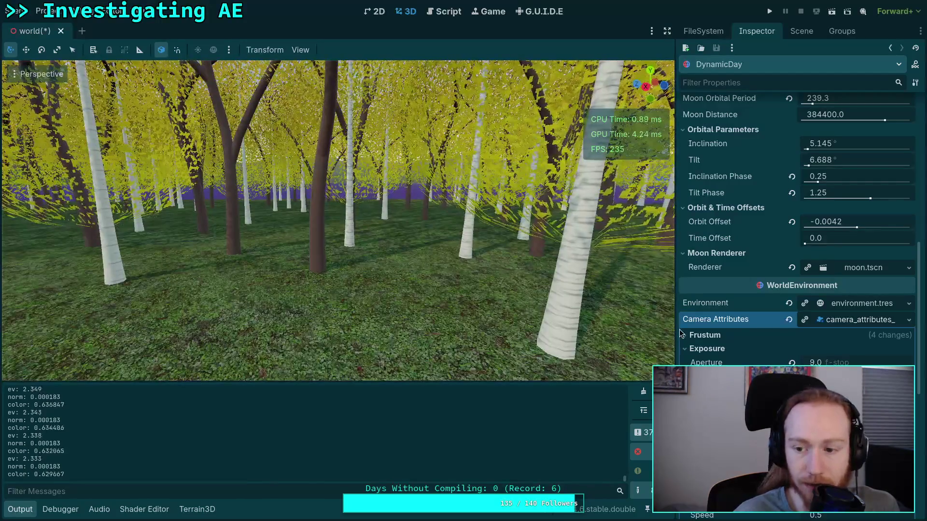
pyautogui.scroll(-3, 768, 314)
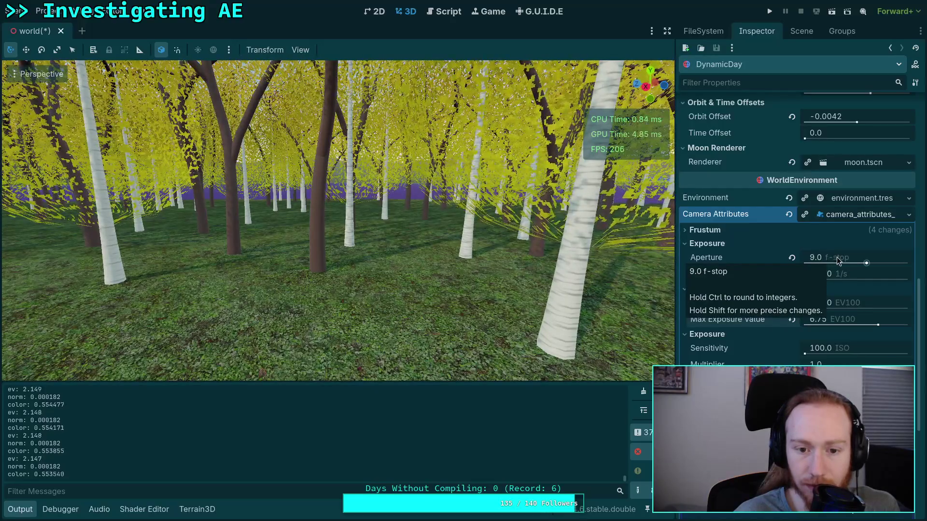
pyautogui.moveTo(732, 321)
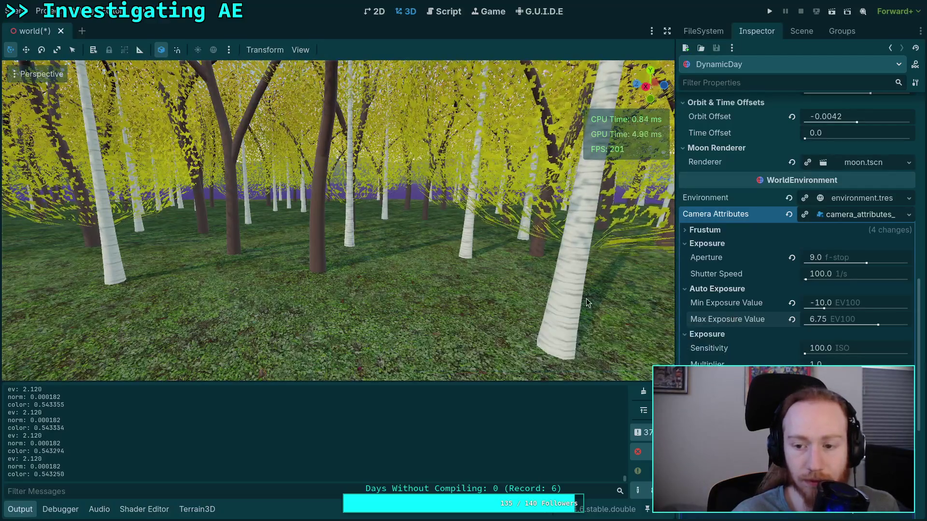
pyautogui.moveTo(868, 262)
pyautogui.mouseDown()
pyautogui.moveTo(880, 265)
pyautogui.moveTo(855, 262)
pyautogui.mouseUp()
# Step: Fly through the trees while trying aperture values between about 1.4 and 15.8
pyautogui.press('w')
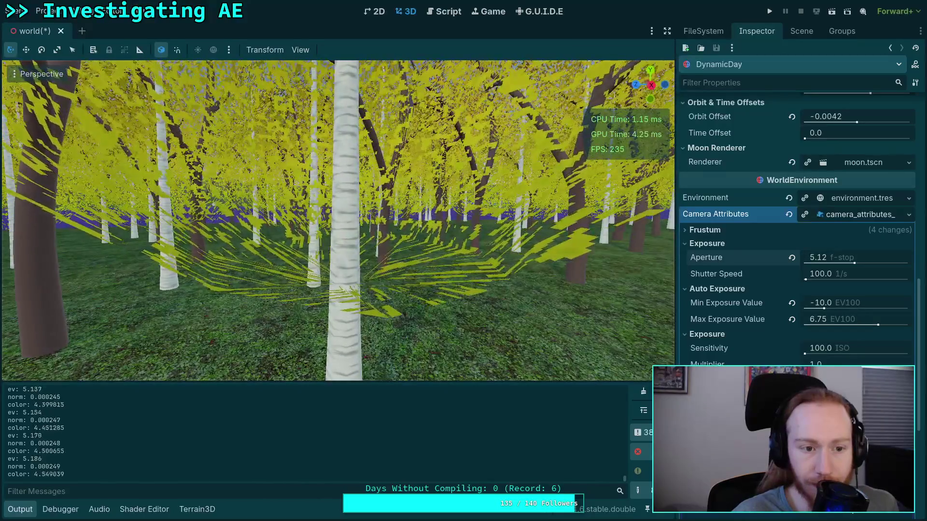
pyautogui.press('w')
pyautogui.press('w')
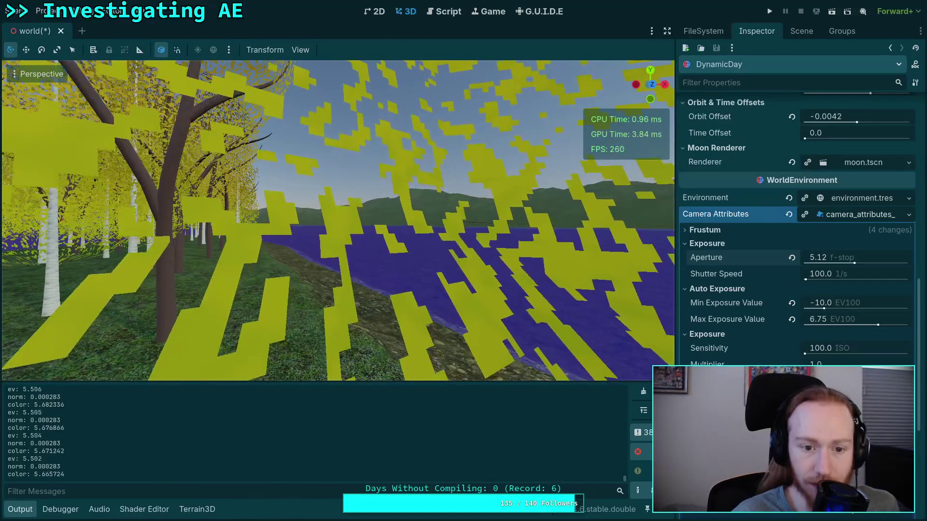
pyautogui.moveTo(856, 265); pyautogui.dragTo(835, 264)
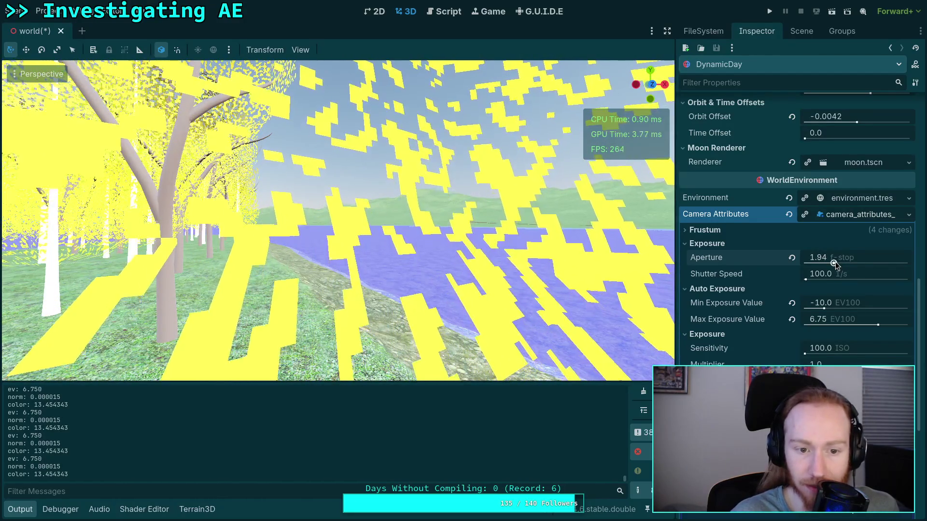
pyautogui.moveTo(833, 261)
pyautogui.mouseDown()
pyautogui.moveTo(824, 260)
pyautogui.moveTo(865, 259)
pyautogui.mouseUp()
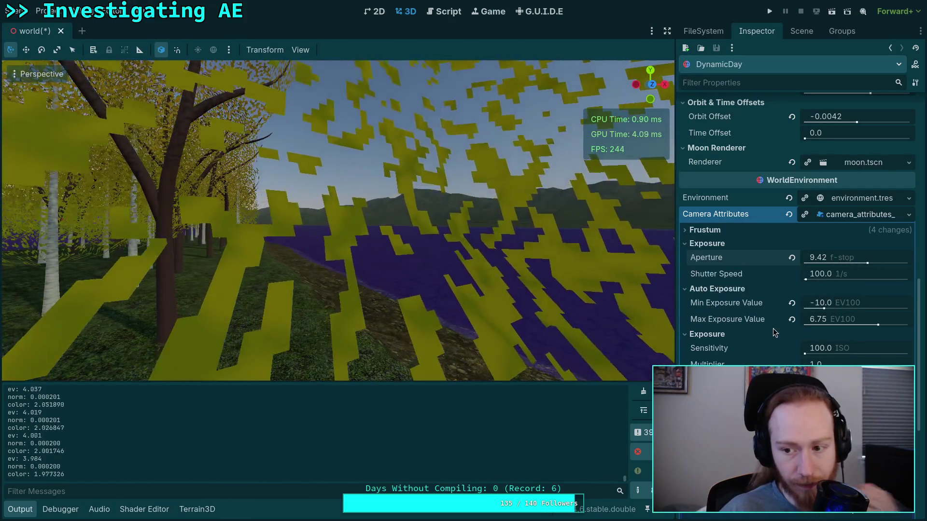
pyautogui.moveTo(735, 263)
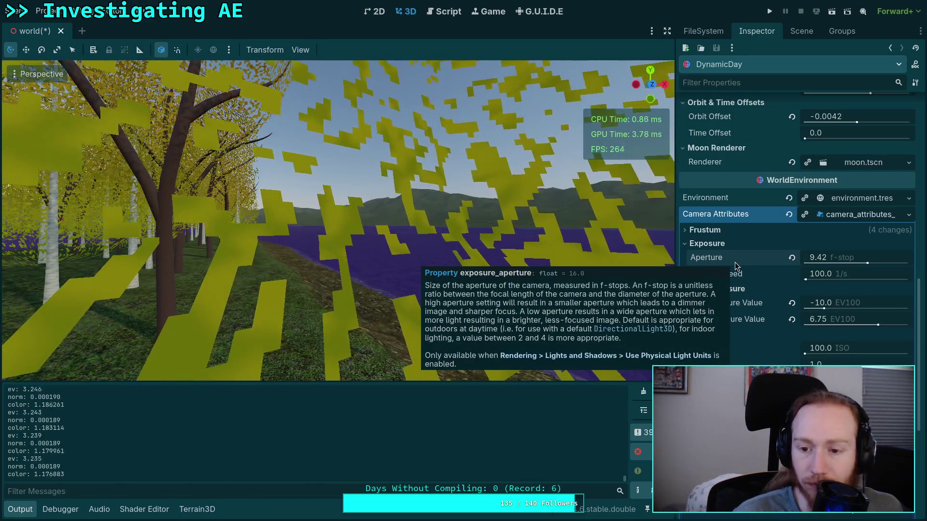
pyautogui.press('s')
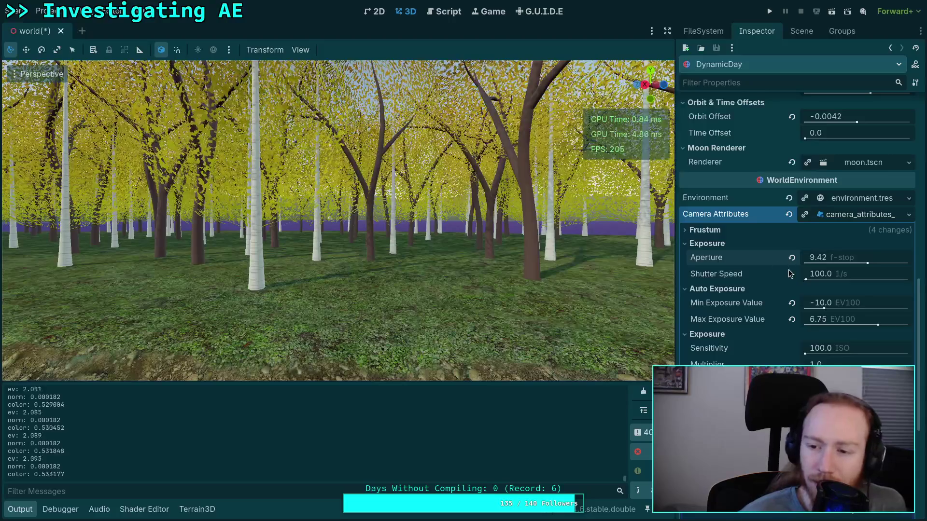
pyautogui.moveTo(820, 259)
pyautogui.mouseDown()
pyautogui.moveTo(878, 259)
pyautogui.moveTo(811, 259)
pyautogui.mouseUp()
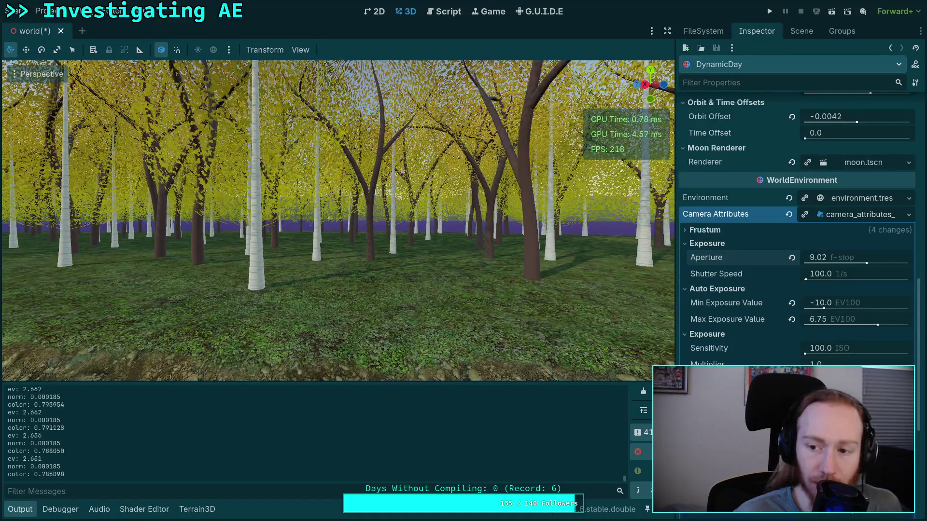
# Step: Set the aperture back to exactly 9.0 f-stop and bring back the lakeshore view
pyautogui.write('9')
pyautogui.press('Return')
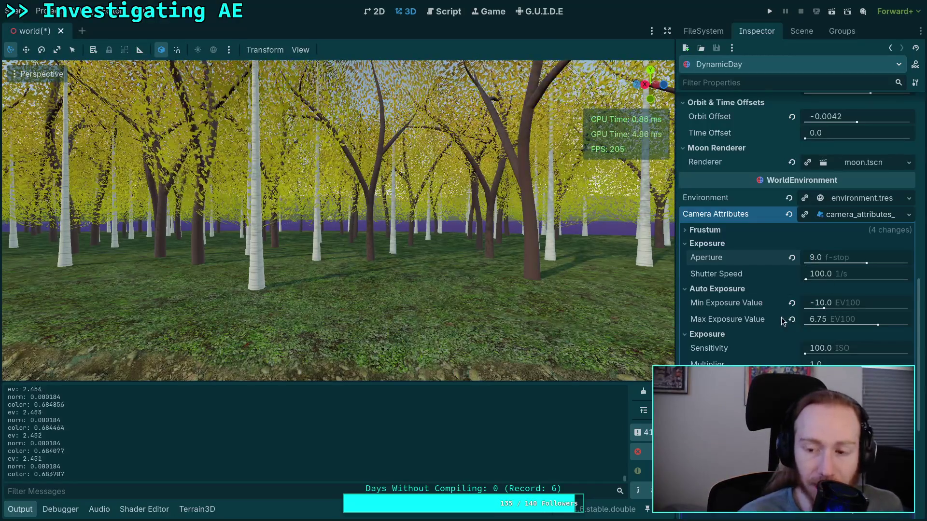
pyautogui.moveTo(475, 301)
pyautogui.mouseDown()
pyautogui.moveTo(434, 289)
pyautogui.moveTo(338, 289)
pyautogui.mouseUp()
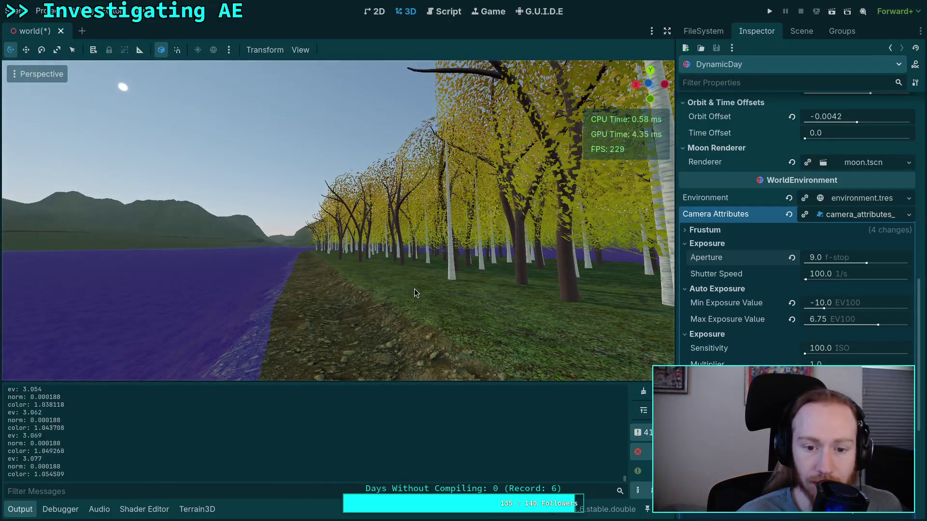
# Step: Delete the commented-out set_exposure line from auto_exposure.gd along with its leftover empty line
pyautogui.click(447, 10)
pyautogui.scroll(1, 277, 245)
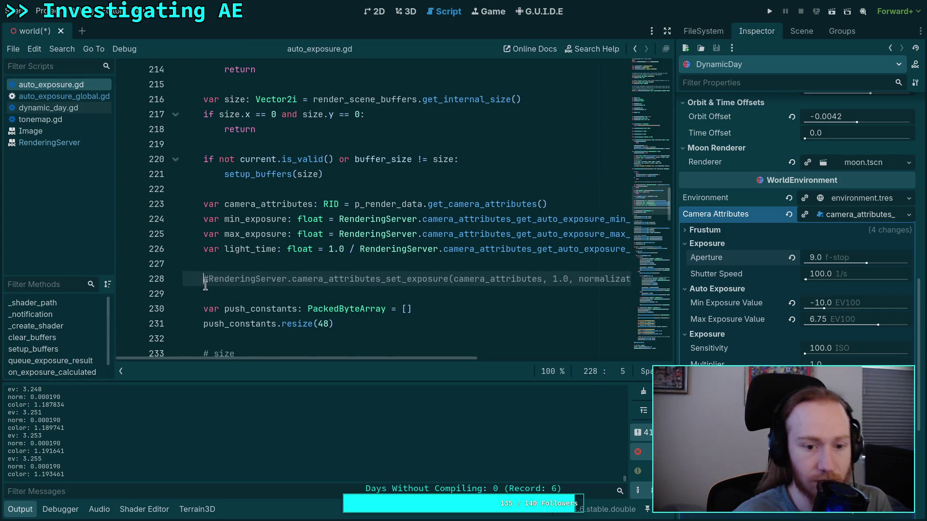
pyautogui.hotkey('ctrl', 'shift', 'k')
pyautogui.press('BackSpace')
# Step: Comment out the queue_exposure_result call on line 326, save, and return to the 3D scene
pyautogui.scroll(9, 241, 261)
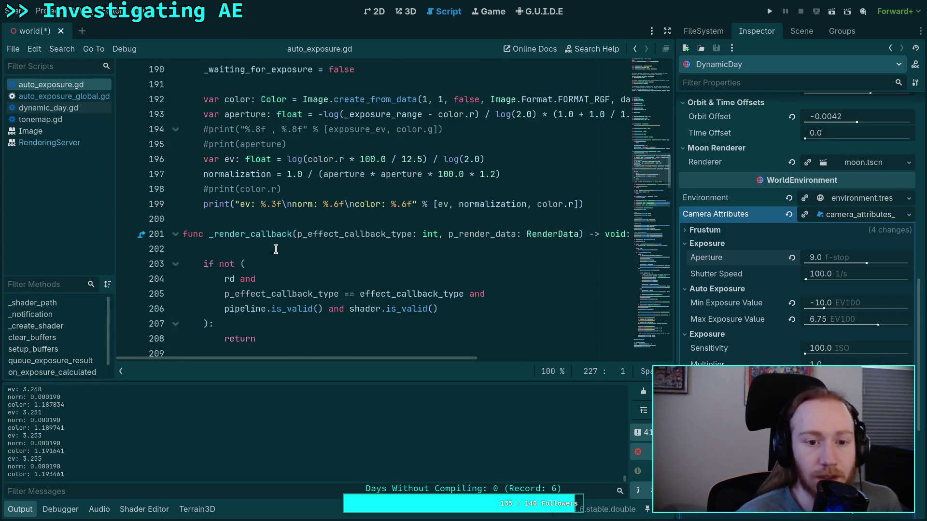
pyautogui.scroll(-20, 212, 135)
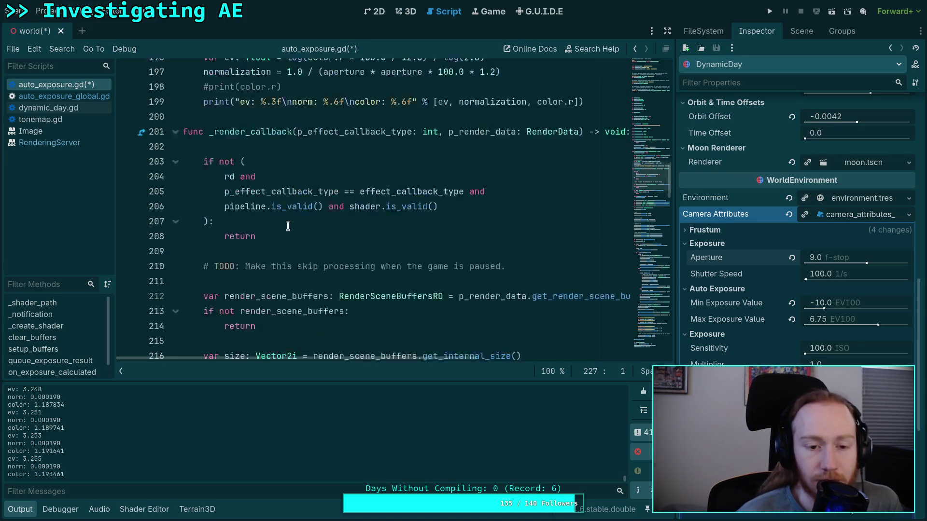
pyautogui.scroll(-11, 255, 224)
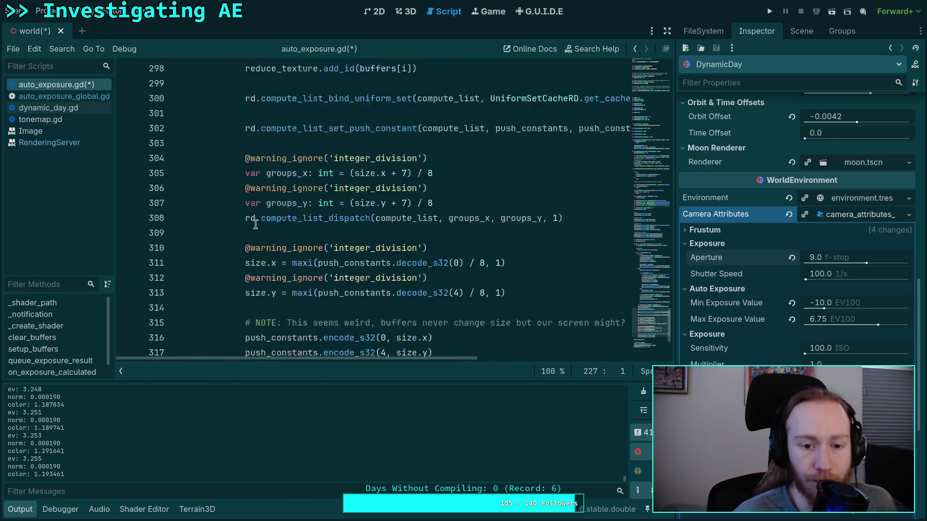
pyautogui.click(204, 331)
pyautogui.write('#')
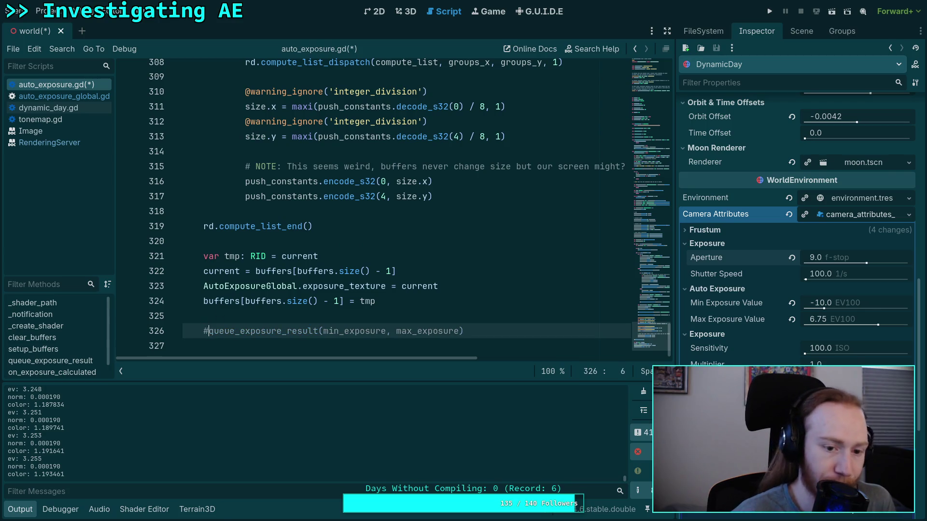
pyautogui.hotkey('ctrl', 's')
pyautogui.hotkey('ctrl', 'F2')
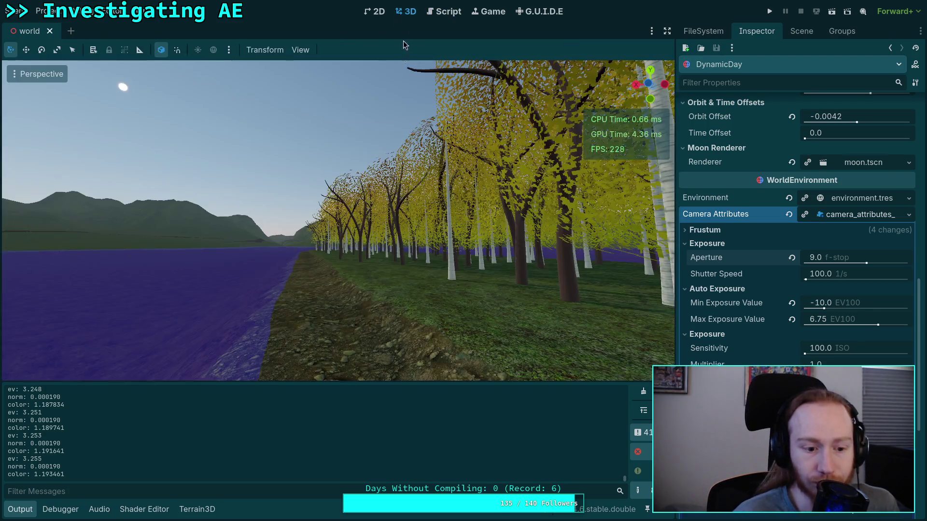
# Step: Clear the output log and raise the shutter speed to about 362 while flying into the forest
pyautogui.click(643, 393)
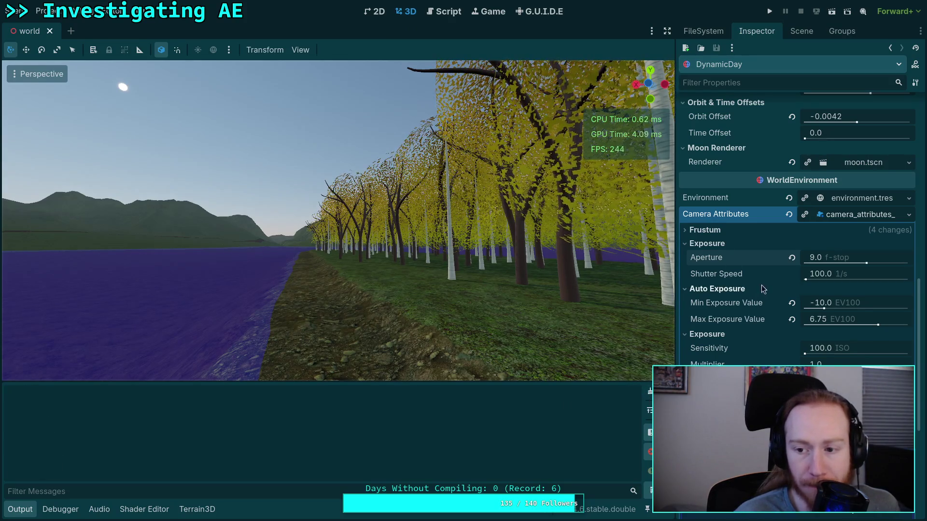
pyautogui.moveTo(818, 272); pyautogui.dragTo(823, 272)
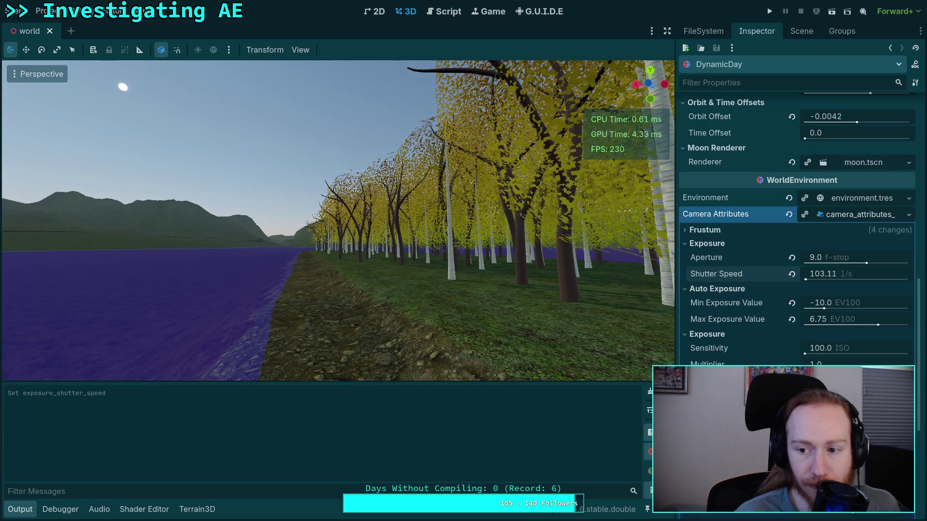
pyautogui.moveTo(805, 281)
pyautogui.mouseDown()
pyautogui.moveTo(842, 281)
pyautogui.moveTo(810, 283)
pyautogui.mouseUp()
pyautogui.click(809, 278)
pyautogui.press('w')
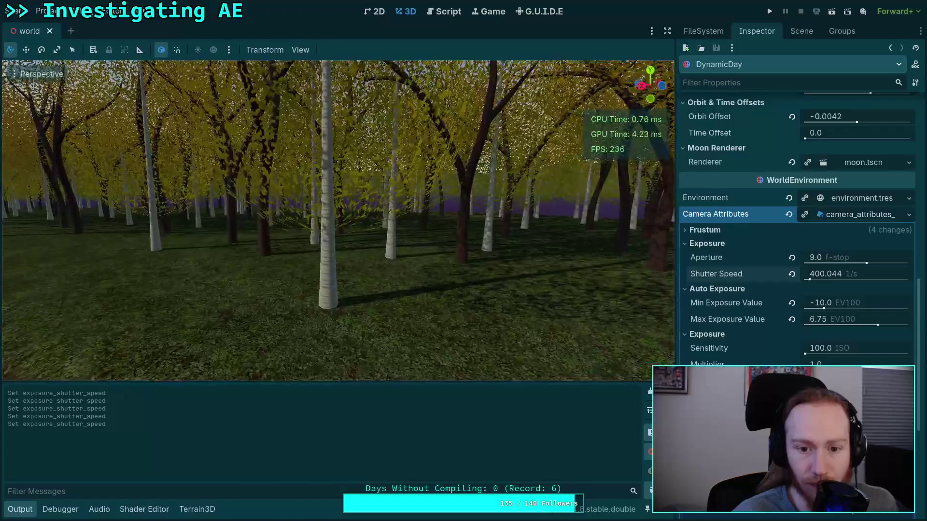
pyautogui.press('w')
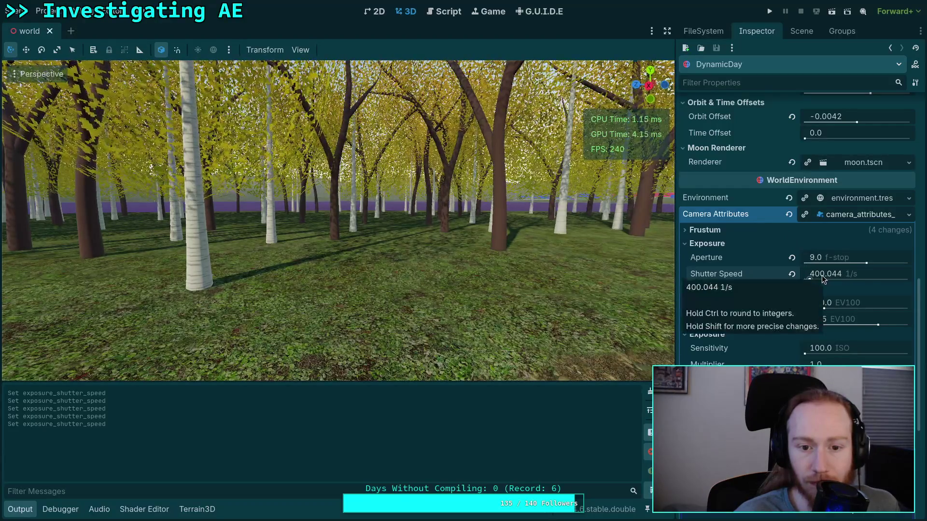
# Step: Set the shutter speed to exactly 300 1/s, then uncomment queue_exposure_result on line 326
pyautogui.click(843, 274)
pyautogui.write('300')
pyautogui.press('Return')
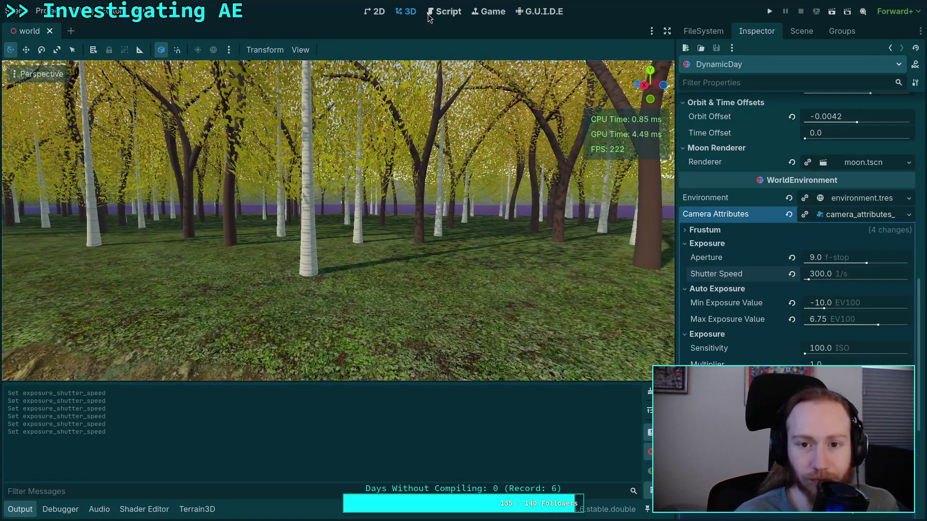
pyautogui.hotkey('ctrl', 'F3')
pyautogui.hotkey('ctrl', 'k')
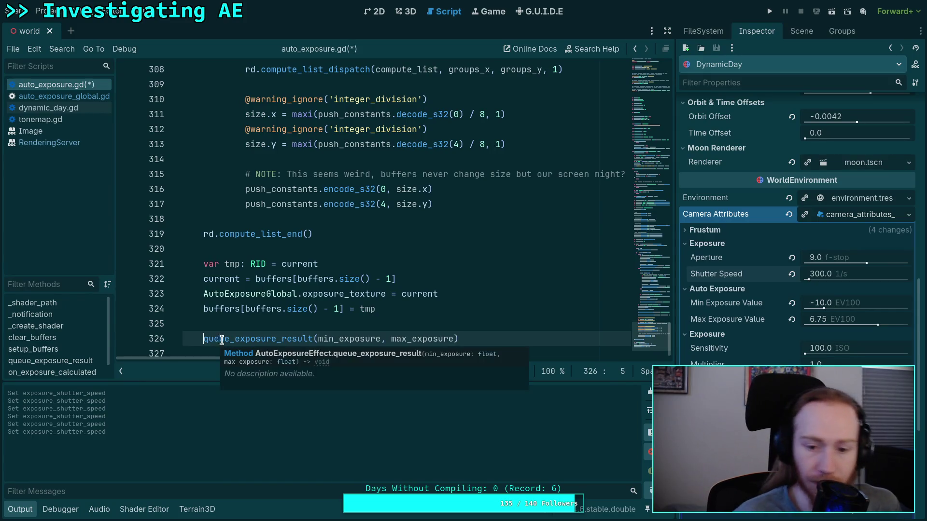
# Step: Remove the norm part from the print format string in on_exposure_calculated
pyautogui.click(649, 183)
pyautogui.moveTo(649, 183)
pyautogui.mouseDown()
pyautogui.moveTo(649, 221)
pyautogui.moveTo(649, 166)
pyautogui.mouseUp()
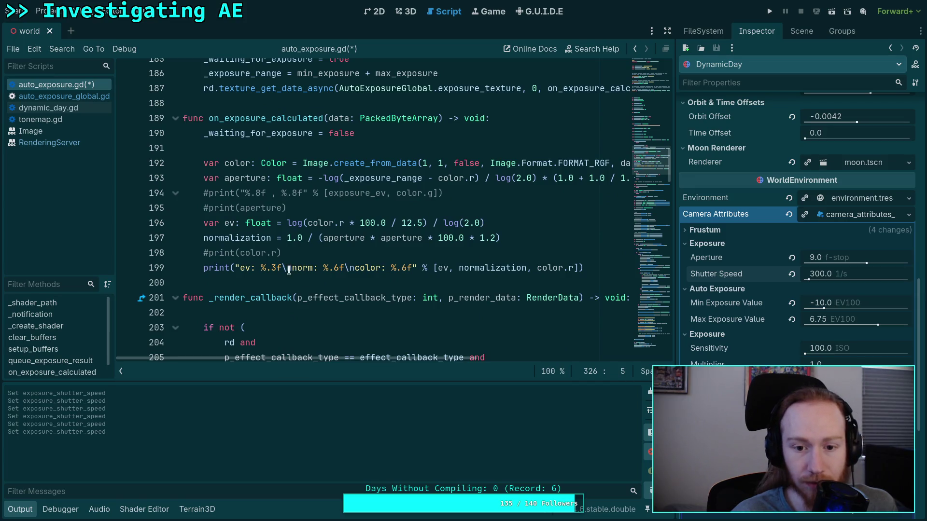
pyautogui.click(284, 272)
pyautogui.moveTo(292, 269)
pyautogui.mouseDown()
pyautogui.moveTo(483, 270)
pyautogui.moveTo(474, 270)
pyautogui.moveTo(502, 224)
pyautogui.mouseUp()
pyautogui.press('BackSpace')
pyautogui.press('BackSpace')
# Step: Drop normalization from the print arguments and delete the comment, normalization and aperture calculation lines
pyautogui.click(508, 257)
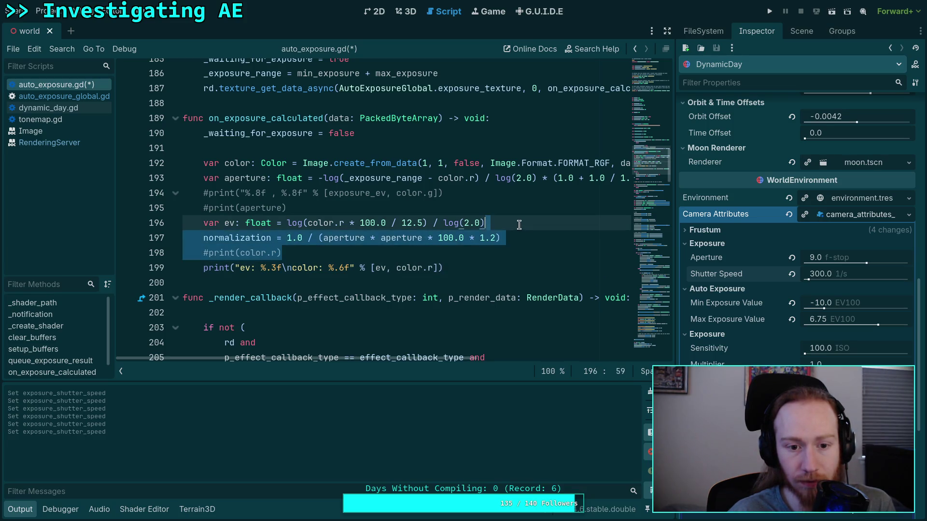
pyautogui.press('BackSpace')
pyautogui.moveTo(183, 193); pyautogui.dragTo(290, 216)
pyautogui.press('BackSpace')
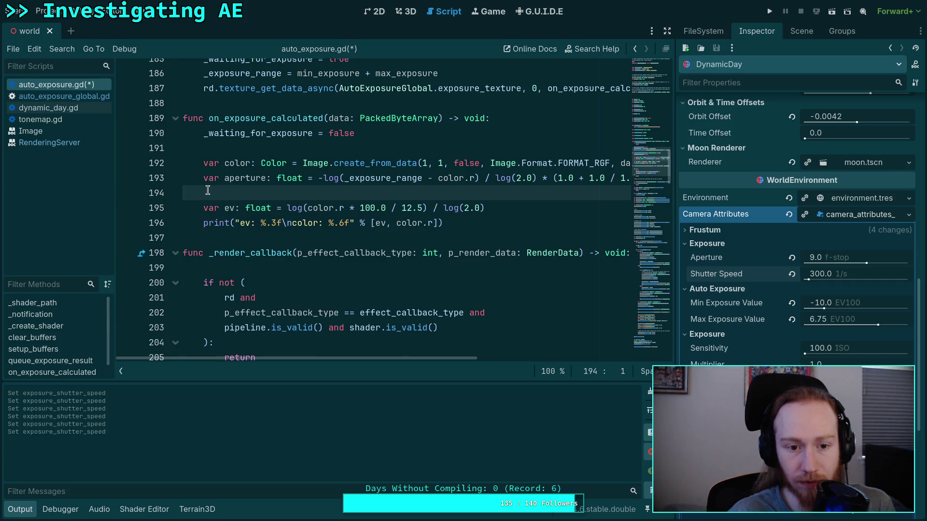
pyautogui.hotkey('shift', 'Up')
pyautogui.press('BackSpace')
pyautogui.press('BackSpace')
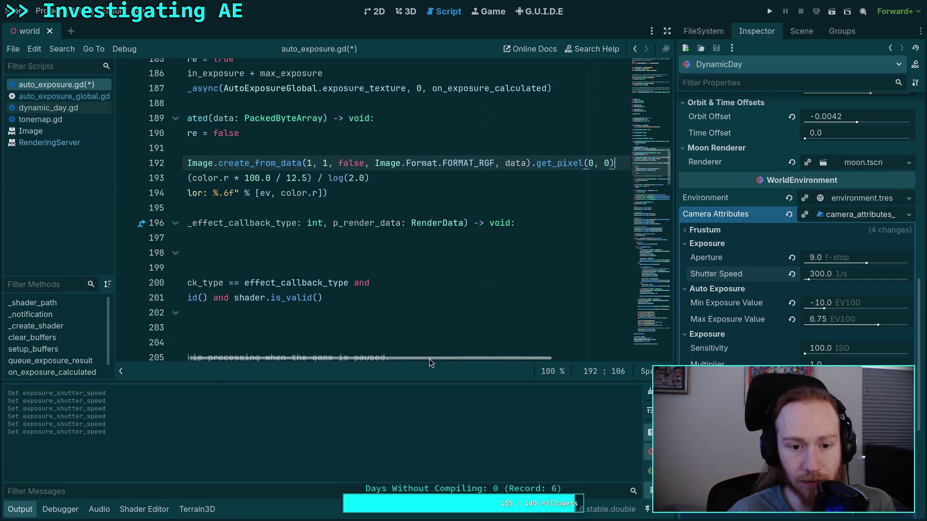
# Step: Delete the normalization and _exposure_range declarations and the _exposure_range assignment on line 184
pyautogui.hscroll(-3, 367, 290)
pyautogui.scroll(10, 338, 256)
pyautogui.scroll(2, 321, 203)
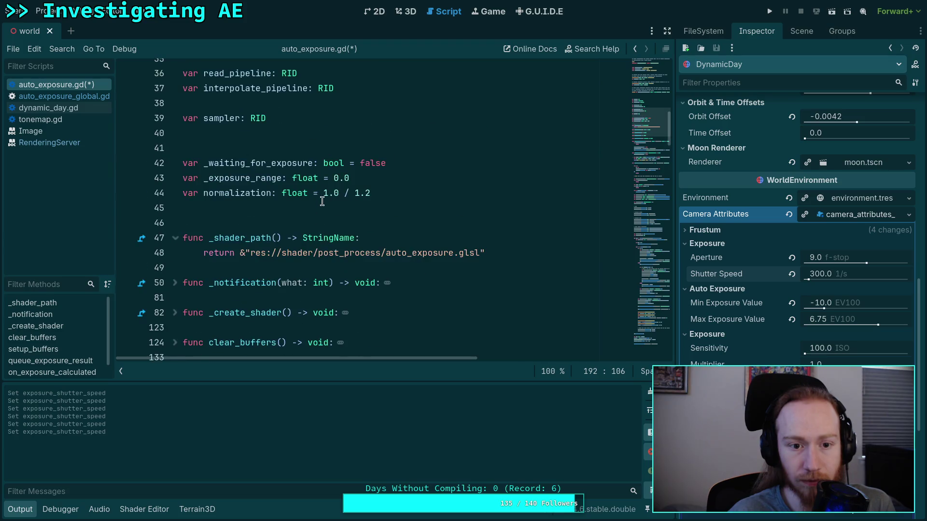
pyautogui.press('BackSpace')
pyautogui.moveTo(419, 192)
pyautogui.mouseDown()
pyautogui.moveTo(369, 179)
pyautogui.moveTo(437, 163)
pyautogui.mouseUp()
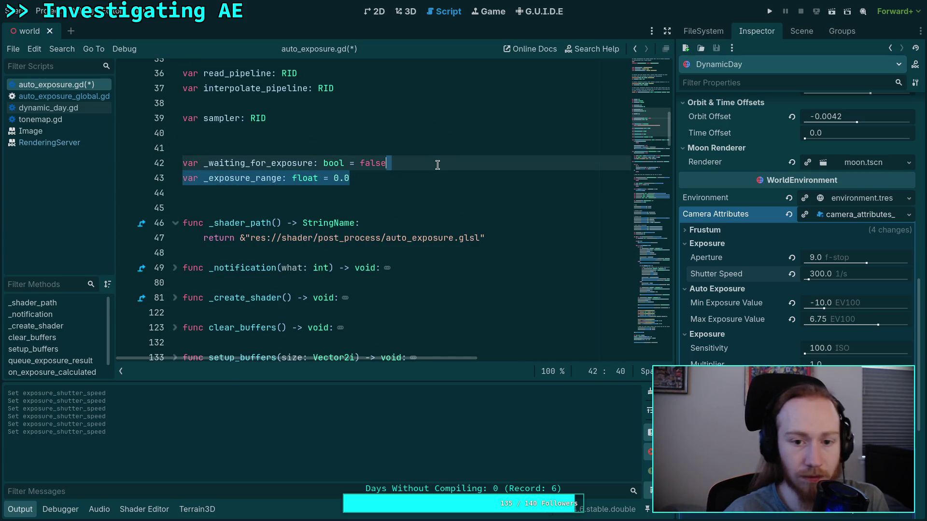
pyautogui.press('BackSpace')
pyautogui.scroll(-6, 386, 217)
pyautogui.click(452, 183)
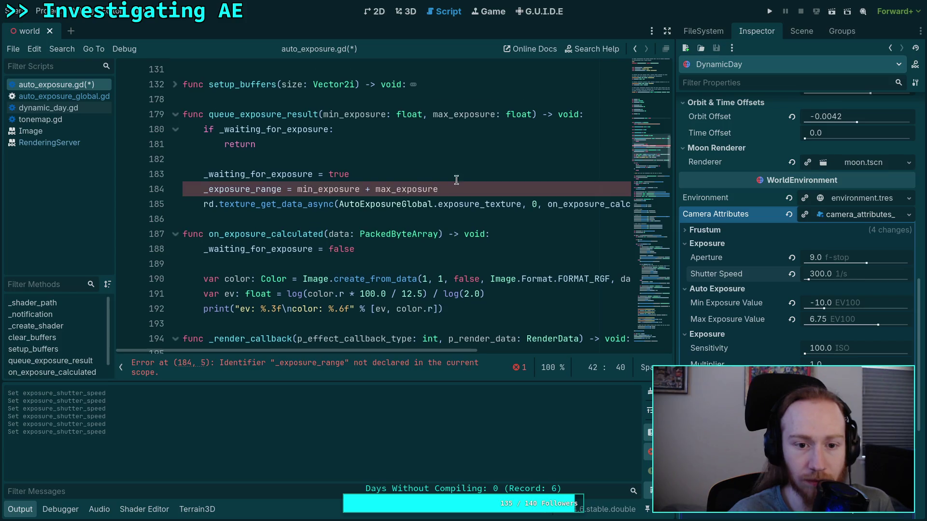
pyautogui.hotkey('ctrl', 'shift', 'k')
# Step: Strip the parameters from queue_exposure_result and the arguments from its call on line 318
pyautogui.moveTo(323, 114); pyautogui.dragTo(532, 114)
pyautogui.press('BackSpace')
pyautogui.moveTo(642, 159); pyautogui.dragTo(646, 290)
pyautogui.click(323, 337)
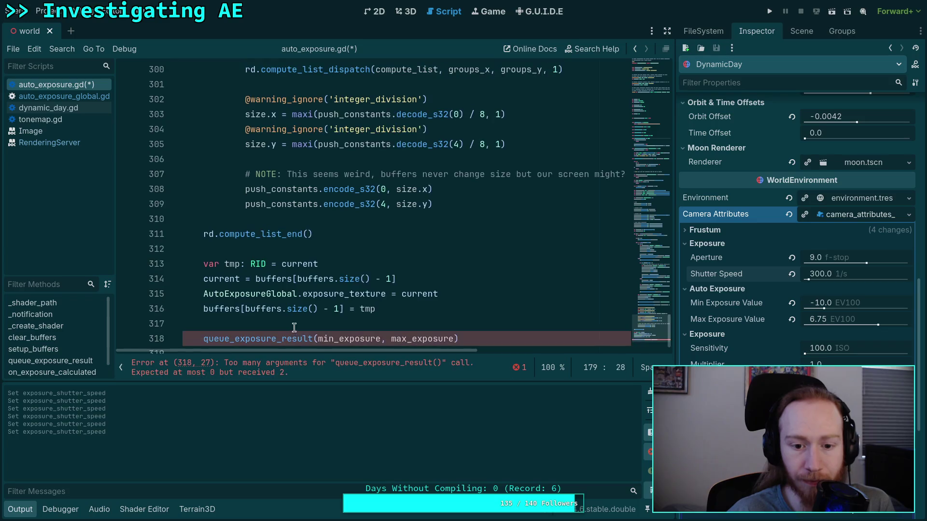
pyautogui.moveTo(318, 338); pyautogui.dragTo(458, 337)
pyautogui.press('BackSpace')
pyautogui.moveTo(647, 328); pyautogui.dragTo(646, 132)
pyautogui.click(540, 176)
# Step: Save the script, then run the game to test it and stop it
pyautogui.hotkey('ctrl', 's')
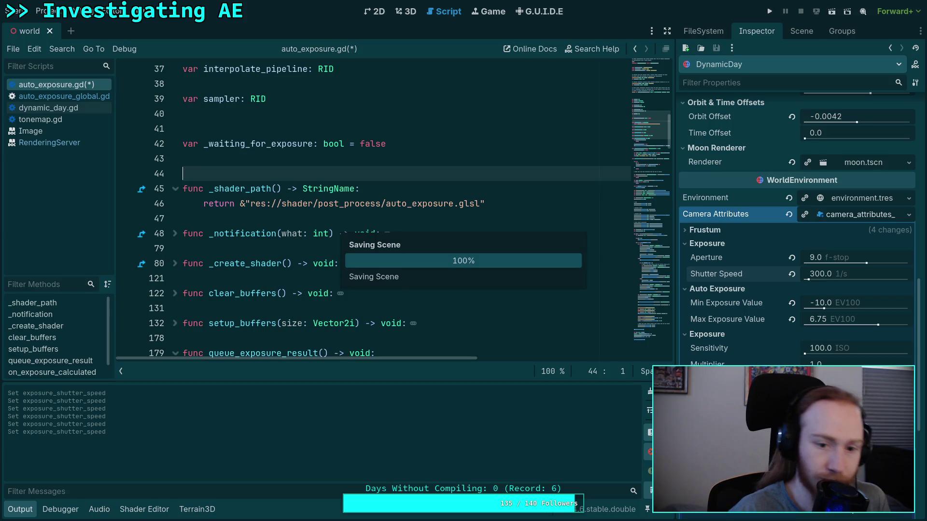
pyautogui.scroll(-9, 434, 174)
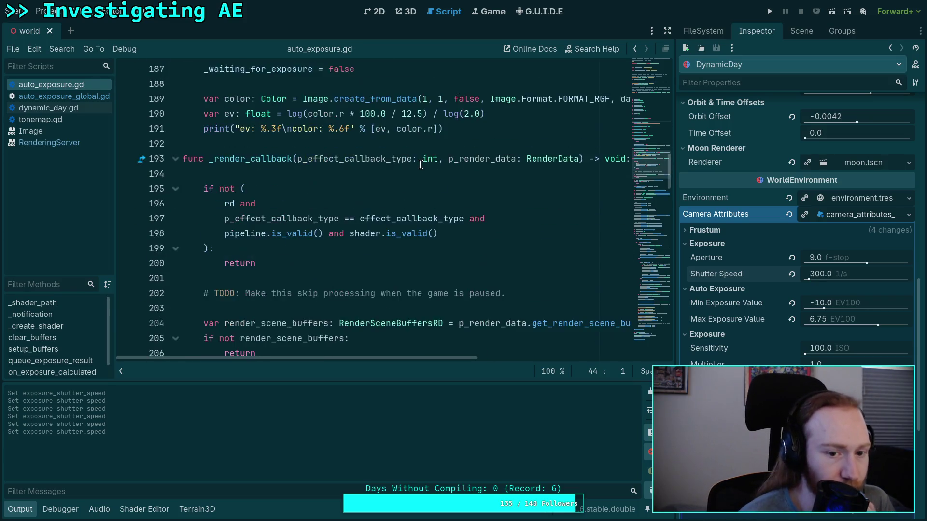
pyautogui.scroll(2, 420, 164)
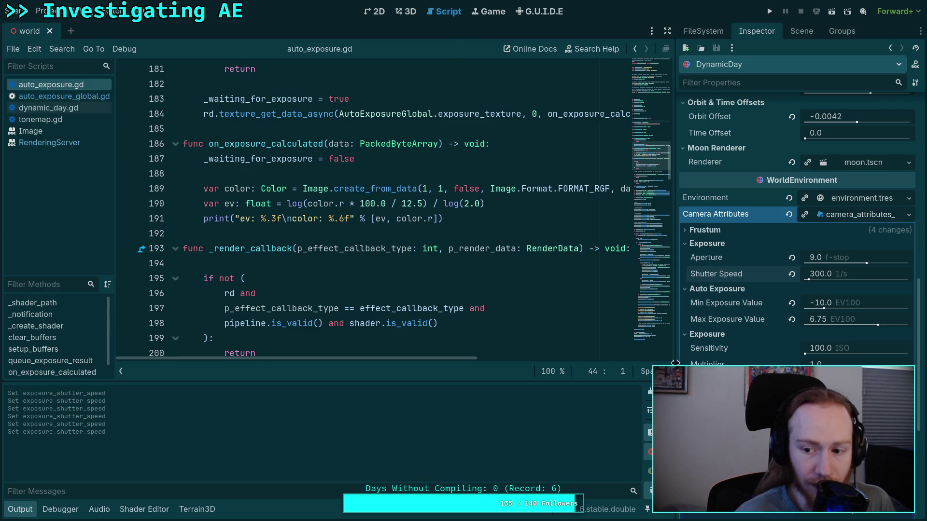
pyautogui.click(769, 11)
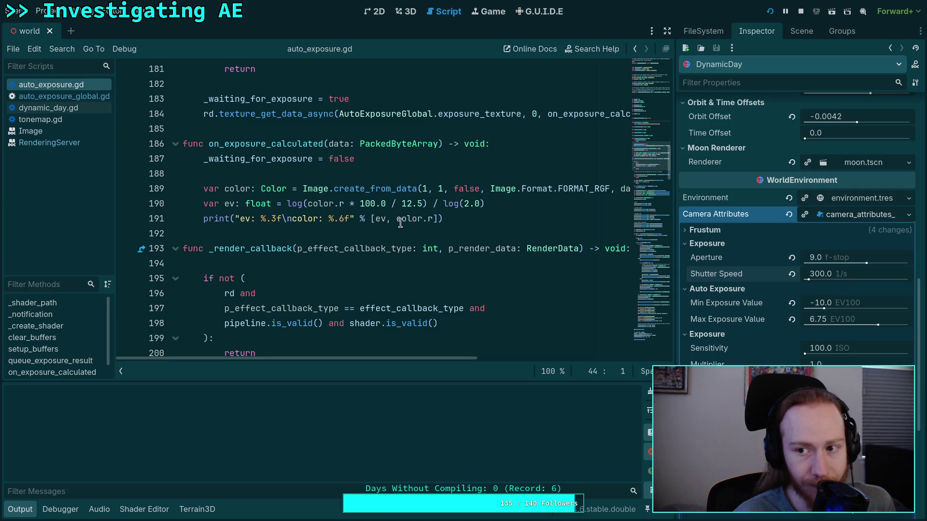
pyautogui.click(801, 12)
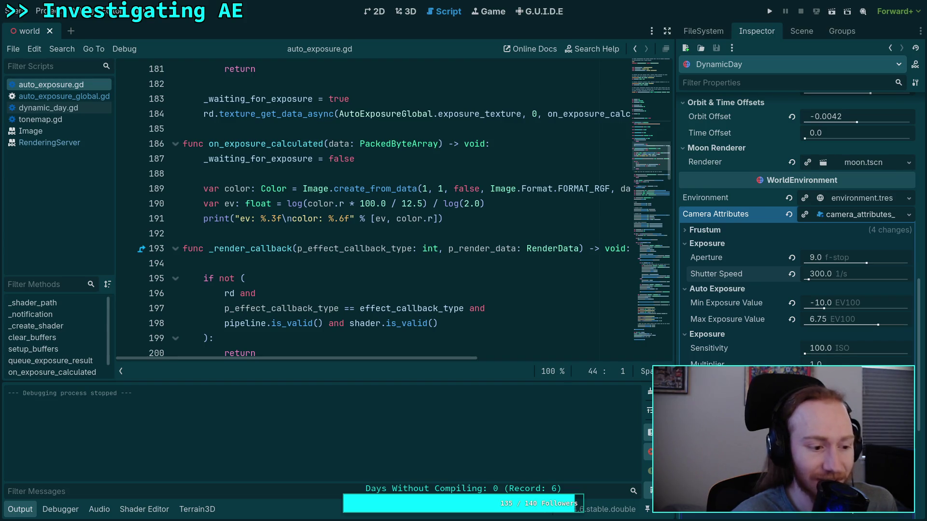
pyautogui.scroll(15, 778, 228)
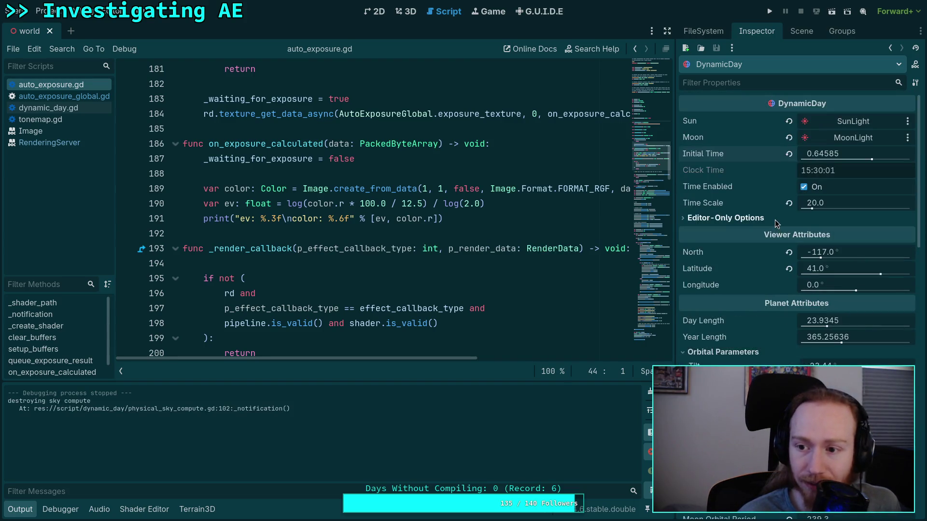
# Step: In the 3D view, move the camera along the tree line and face into the forest
pyautogui.click(406, 11)
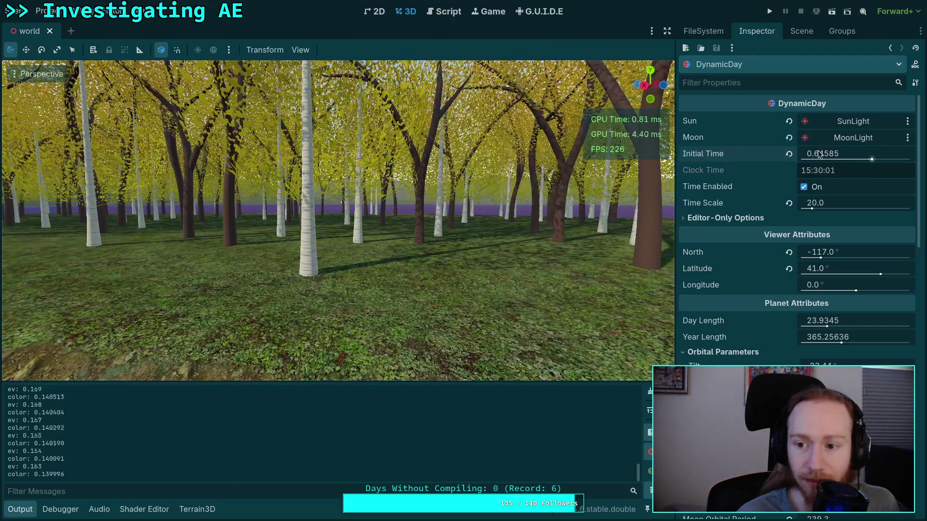
pyautogui.press('w')
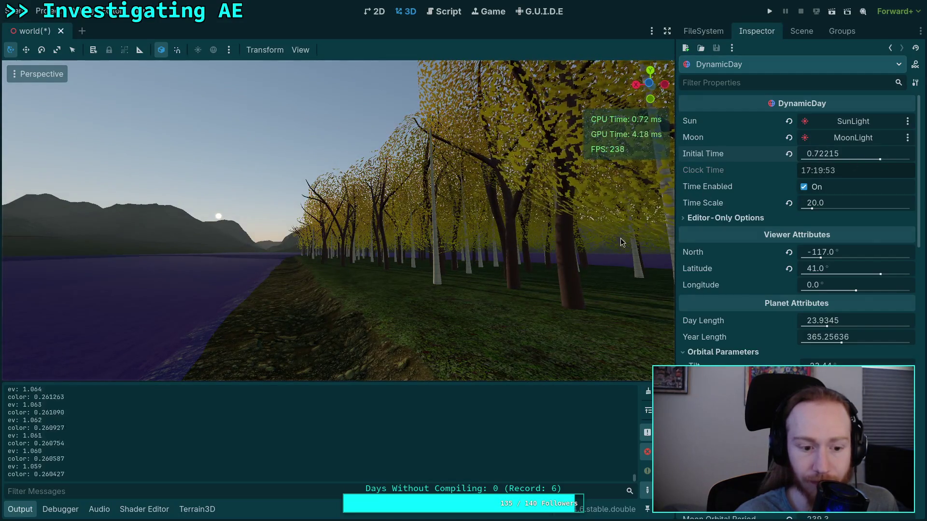
pyautogui.moveTo(377, 262); pyautogui.dragTo(378, 262)
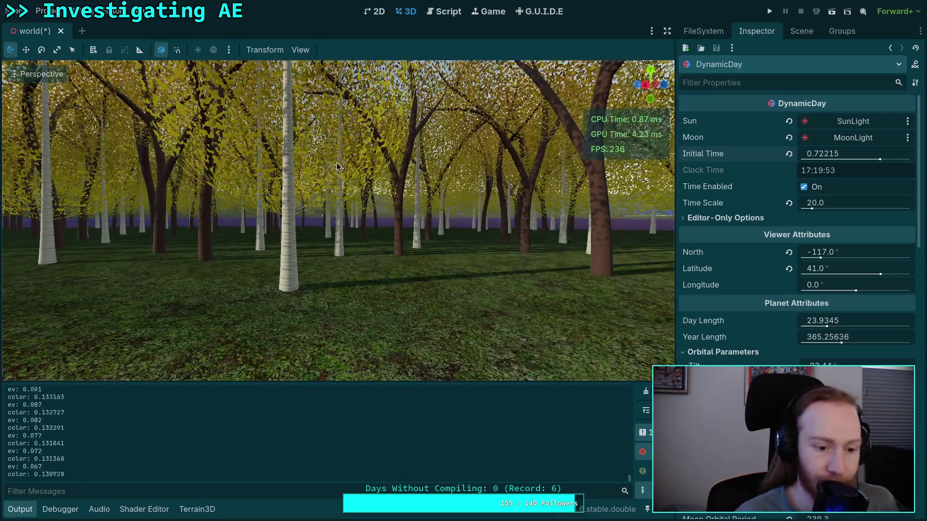
# Step: Comment out queue_exposure_result() on line 318, save, and run the game again from 3D
pyautogui.click(443, 13)
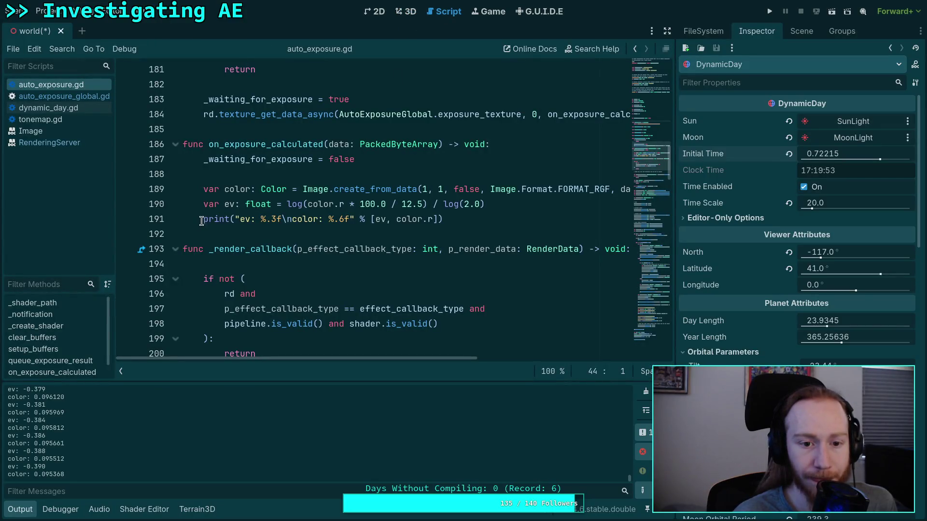
pyautogui.scroll(-20, 303, 220)
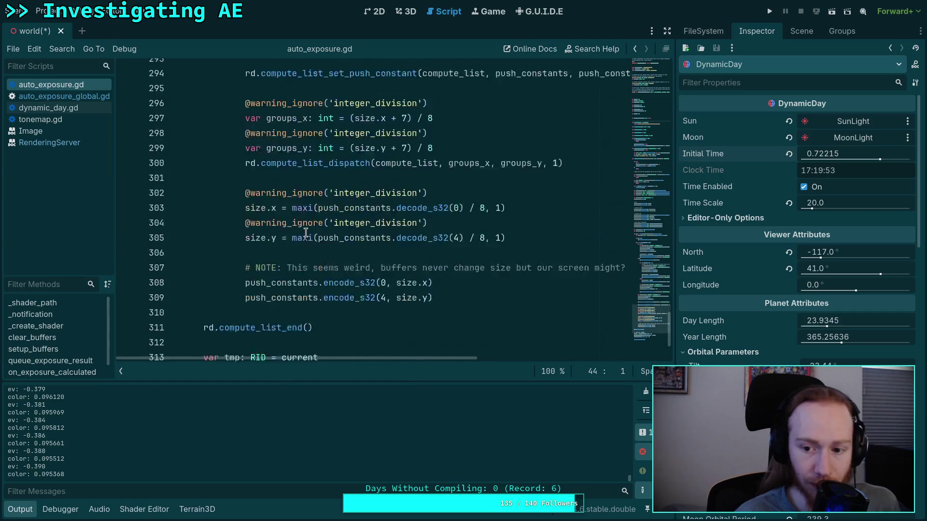
pyautogui.click(202, 330)
pyautogui.write('#queue_exposure_result(')
pyautogui.hotkey('ctrl', 's')
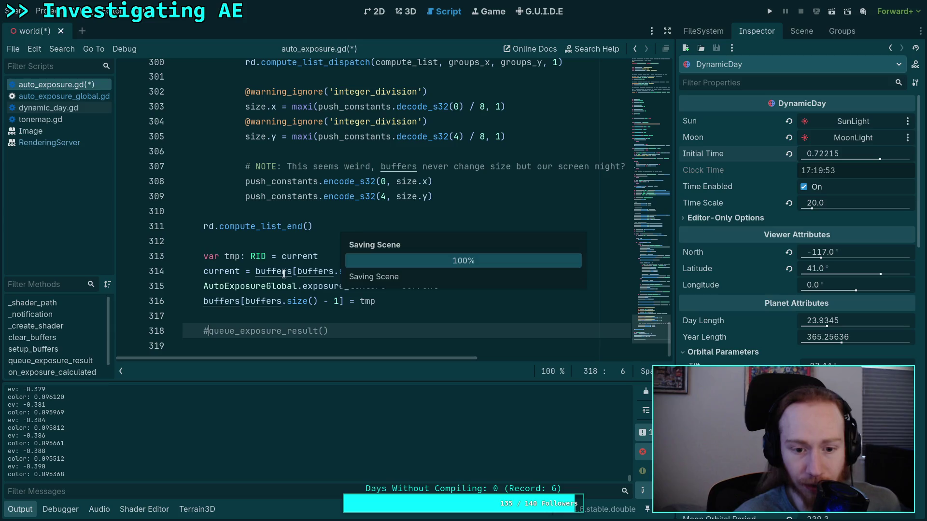
pyautogui.click(405, 11)
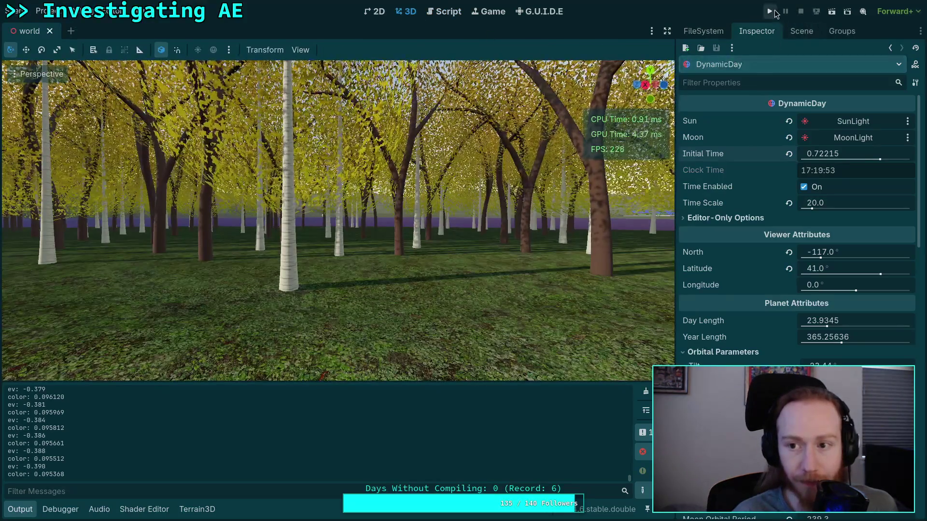
pyautogui.click(771, 11)
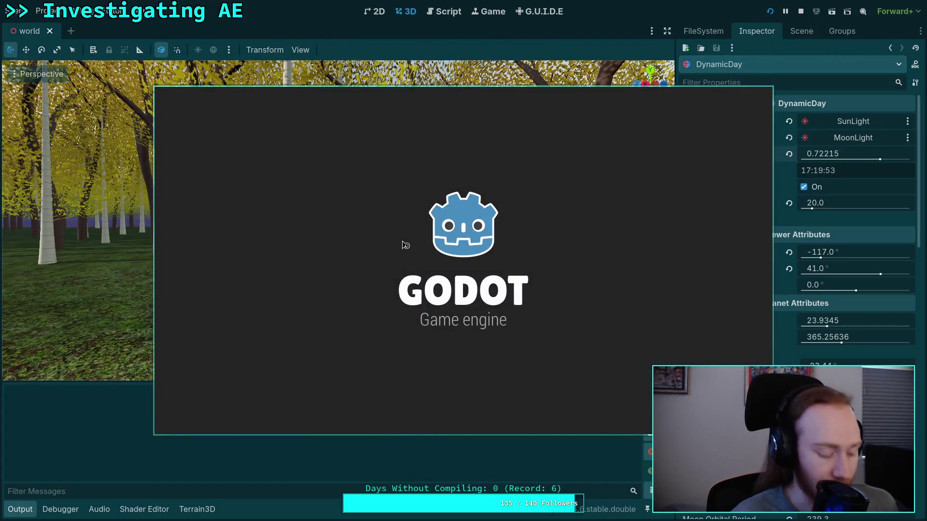